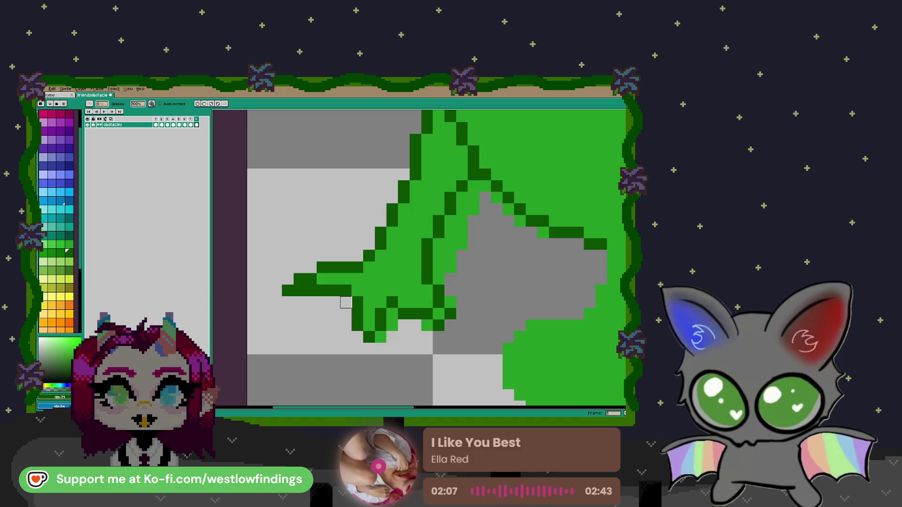
Erase the stray light-green pixels below and above the frog's front leg.
{"action": "left_click", "coordinate": [380, 337]}
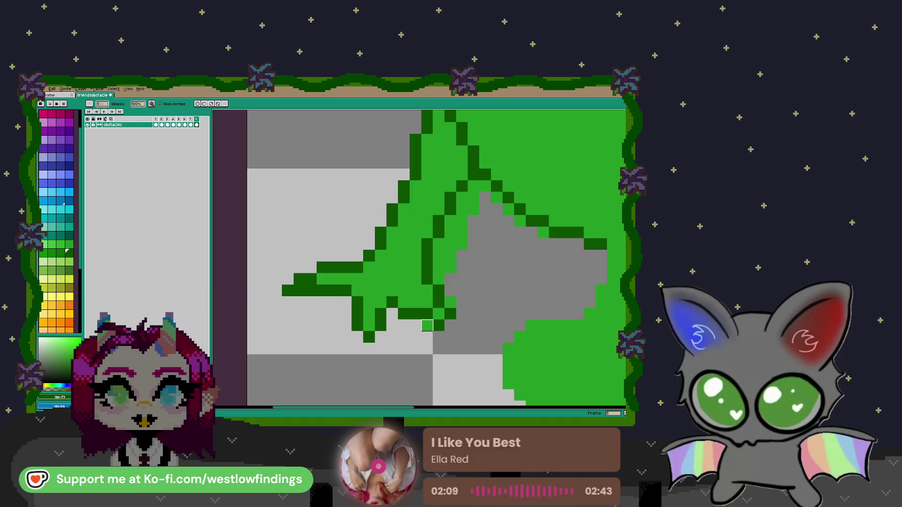
{"action": "mouse_move", "coordinate": [450, 302]}
{"action": "left_mouse_down"}
{"action": "mouse_move", "coordinate": [439, 244]}
{"action": "mouse_move", "coordinate": [462, 221]}
{"action": "mouse_move", "coordinate": [462, 197]}
{"action": "mouse_move", "coordinate": [473, 209]}
{"action": "mouse_move", "coordinate": [474, 186]}
{"action": "mouse_move", "coordinate": [508, 209]}
{"action": "left_mouse_up"}
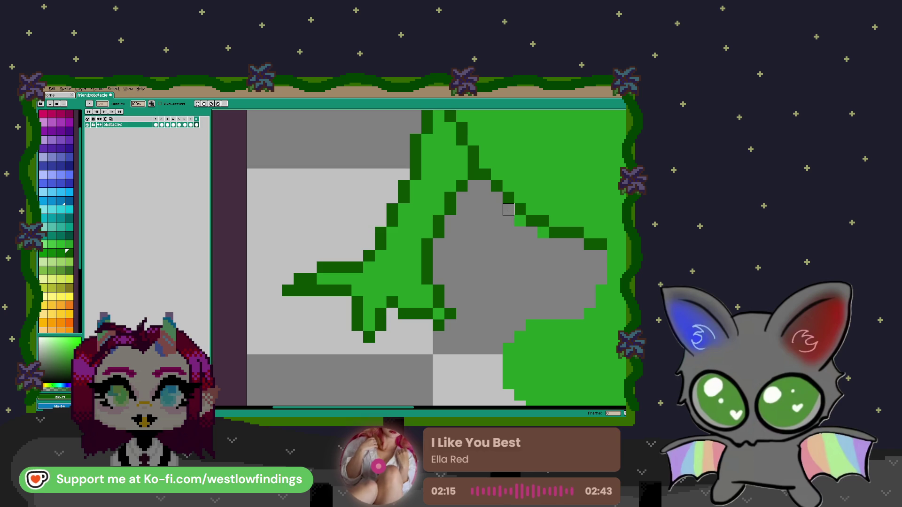
{"action": "scroll", "coordinate": [531, 277], "scroll_direction": "down", "scroll_amount": 2}
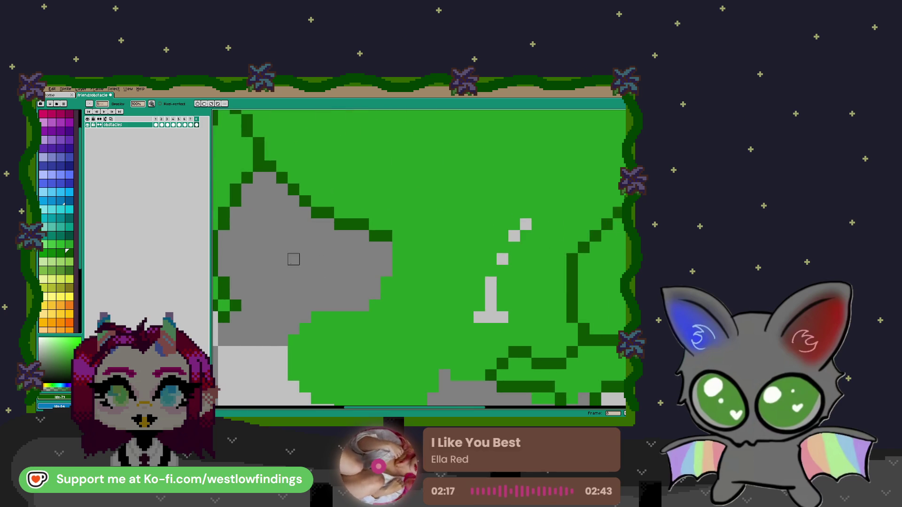
{"action": "scroll", "coordinate": [280, 258], "scroll_direction": "down", "scroll_amount": 2}
{"action": "scroll", "coordinate": [304, 256], "scroll_direction": "up", "scroll_amount": 2}
{"action": "scroll", "coordinate": [304, 258], "scroll_direction": "up", "scroll_amount": 1}
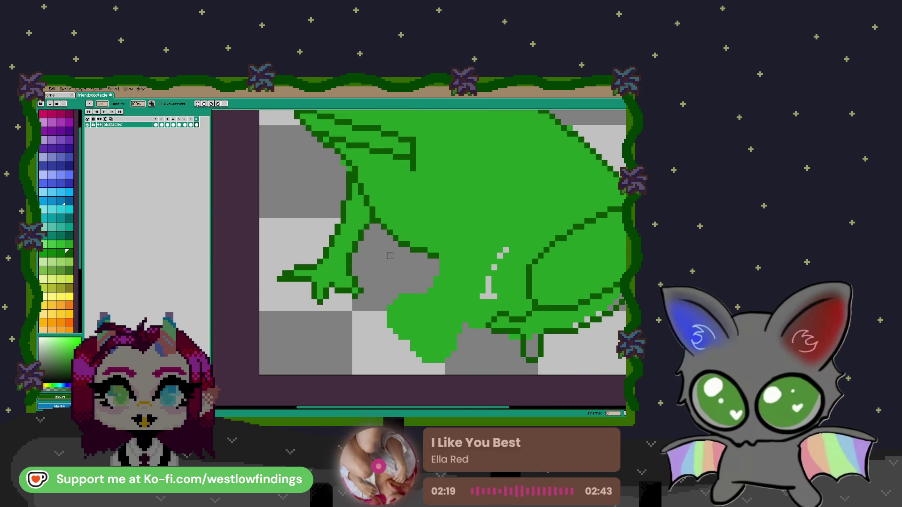
{"action": "scroll", "coordinate": [316, 309], "scroll_direction": "up", "scroll_amount": 1}
Redraw the lower-left leg's dark-green outline and repaint its pixels light green.
{"action": "key", "text": "b"}
{"action": "left_click", "coordinate": [305, 264]}
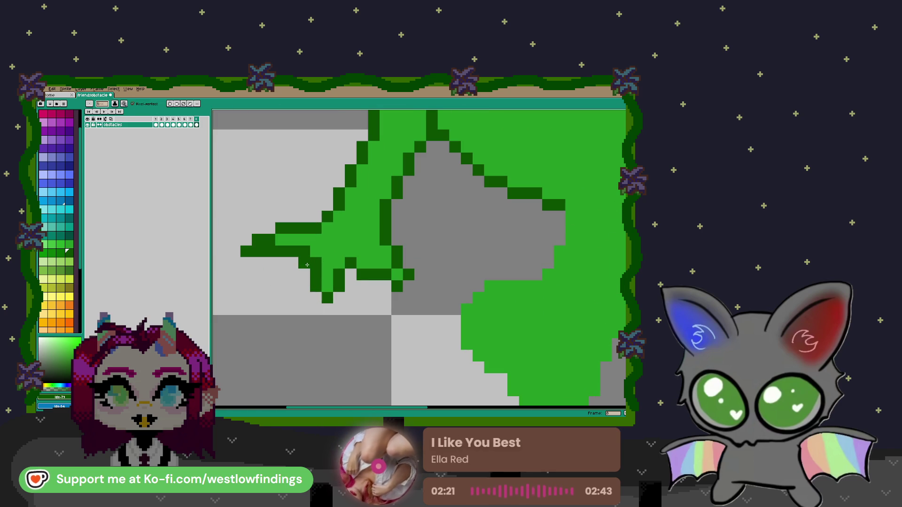
{"action": "left_click_drag", "start_coordinate": [304, 309], "coordinate": [339, 296]}
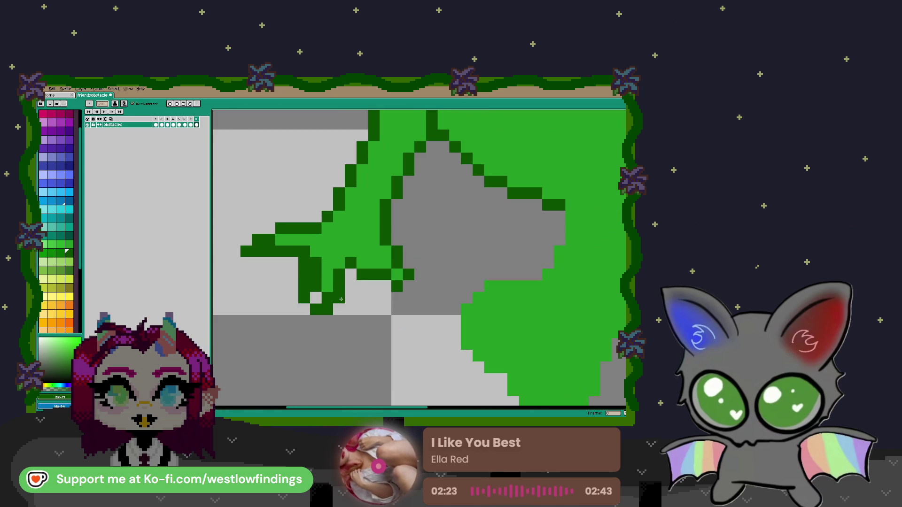
{"action": "left_click", "coordinate": [327, 263]}
{"action": "left_click", "coordinate": [322, 256], "text": "alt"}
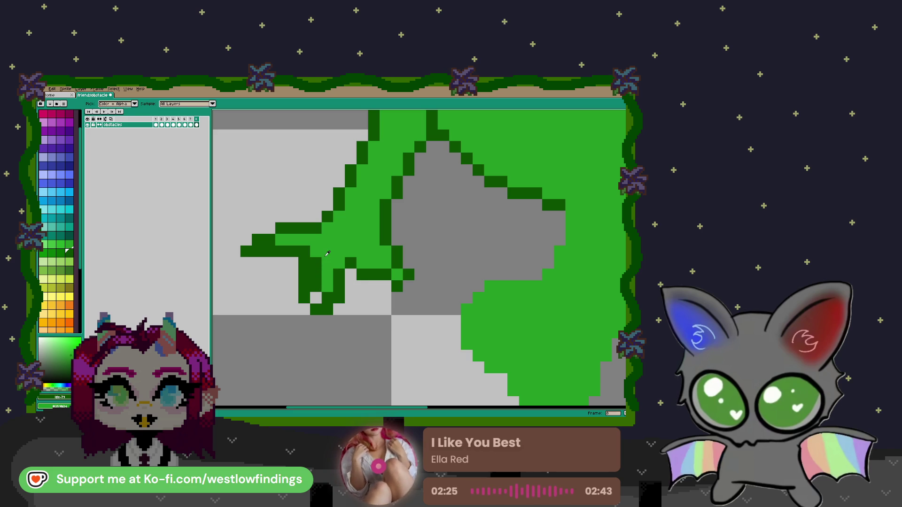
{"action": "mouse_move", "coordinate": [321, 256]}
{"action": "left_mouse_down"}
{"action": "mouse_move", "coordinate": [316, 298]}
{"action": "mouse_move", "coordinate": [327, 299]}
{"action": "left_mouse_up"}
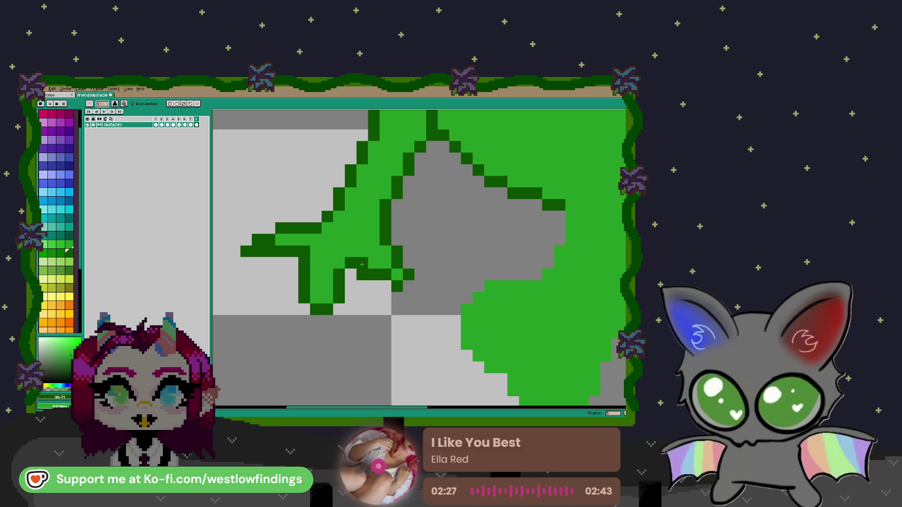
{"action": "right_click", "coordinate": [386, 285]}
{"action": "left_click", "coordinate": [385, 275]}
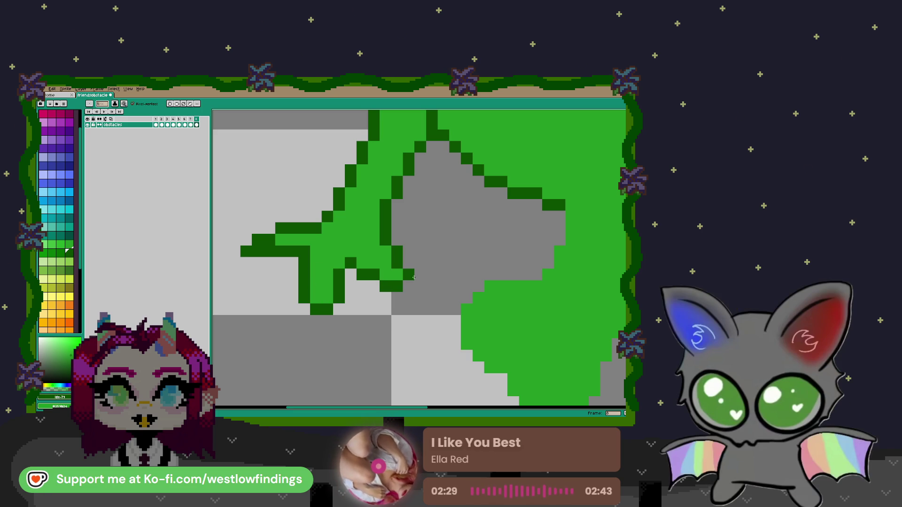
{"action": "left_click", "coordinate": [398, 277]}
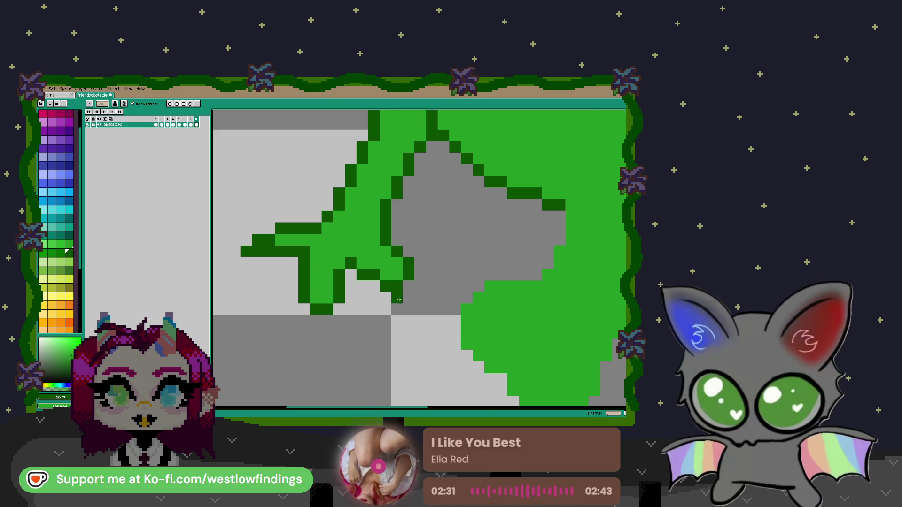
{"action": "scroll", "coordinate": [329, 278], "scroll_direction": "down", "scroll_amount": 2}
{"action": "scroll", "coordinate": [297, 274], "scroll_direction": "up", "scroll_amount": 3}
Remove the stray pixel at the leg's left tip and a light-green pixel on the head's edge.
{"action": "left_click", "coordinate": [312, 274]}
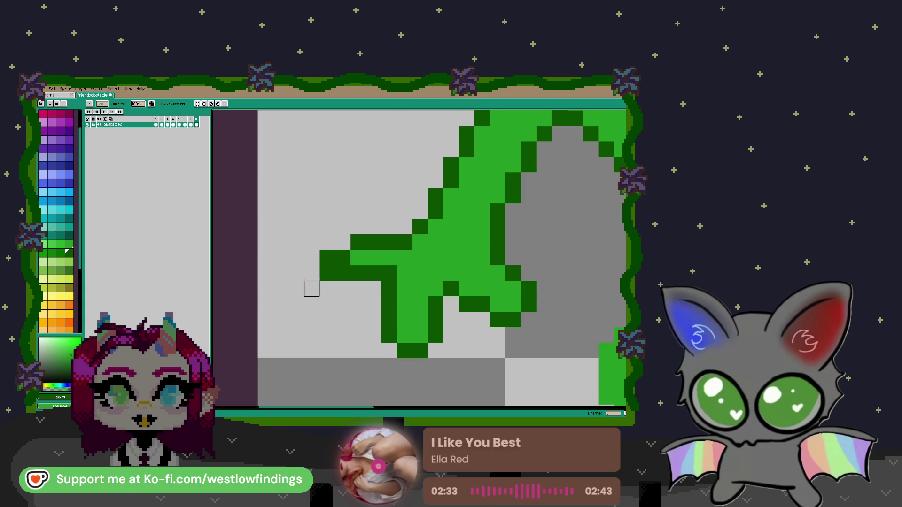
{"action": "scroll", "coordinate": [334, 277], "scroll_direction": "down", "scroll_amount": 5}
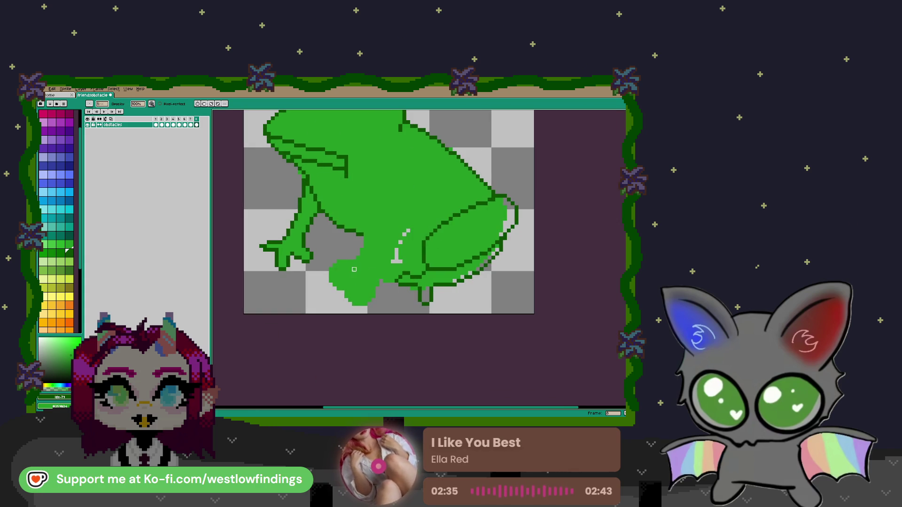
{"action": "scroll", "coordinate": [330, 266], "scroll_direction": "down", "scroll_amount": 1}
{"action": "scroll", "coordinate": [338, 270], "scroll_direction": "up", "scroll_amount": 2}
{"action": "scroll", "coordinate": [357, 275], "scroll_direction": "up", "scroll_amount": 2}
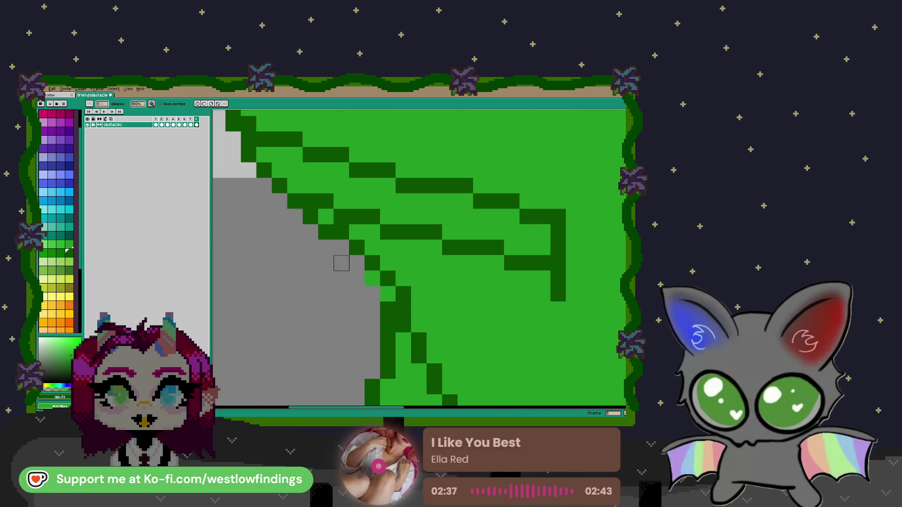
{"action": "scroll", "coordinate": [325, 248], "scroll_direction": "down", "scroll_amount": 1}
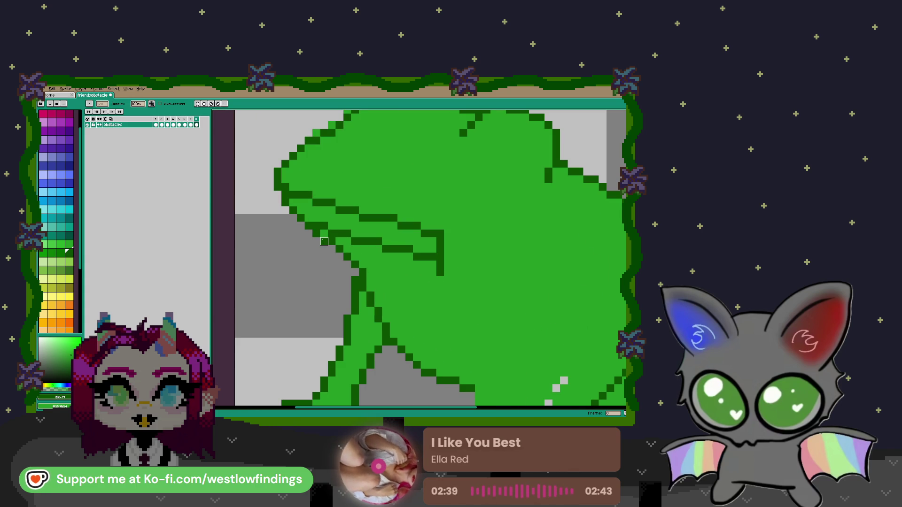
{"action": "key", "text": "b"}
{"action": "key", "text": "e"}
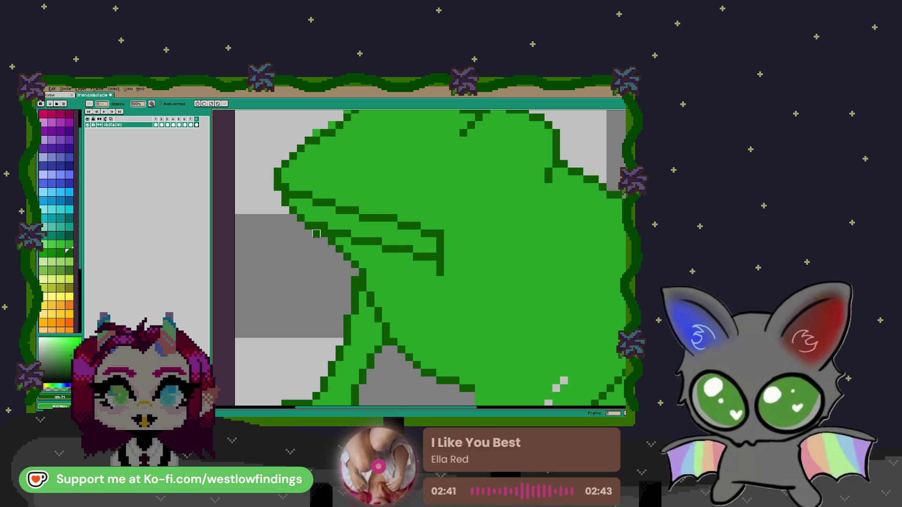
{"action": "scroll", "coordinate": [340, 265], "scroll_direction": "down", "scroll_amount": 3}
{"action": "scroll", "coordinate": [360, 261], "scroll_direction": "up", "scroll_amount": 3}
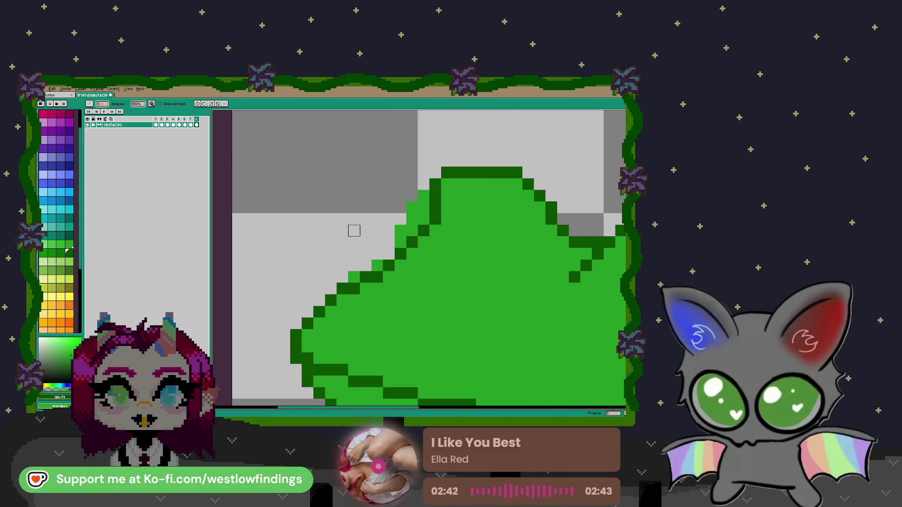
{"action": "left_click", "coordinate": [354, 277]}
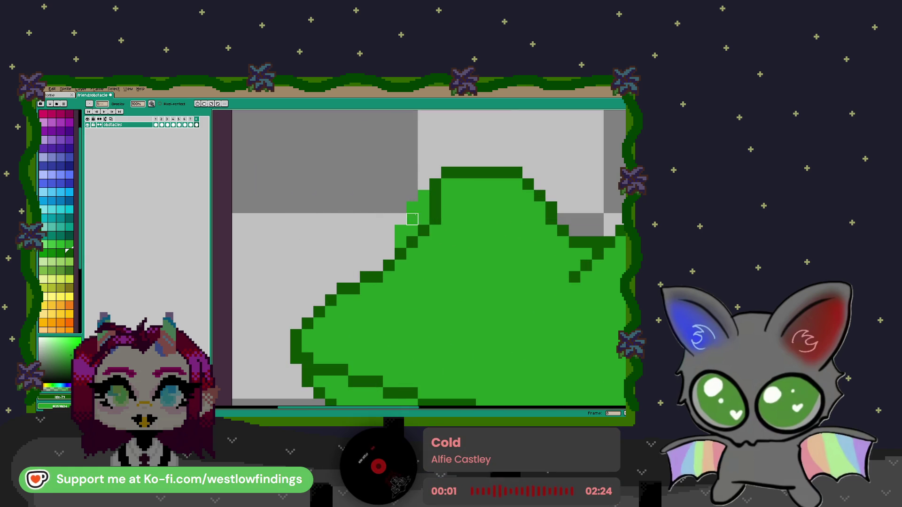
Erase the head's upper-left slope, redraw it as a dark-green diagonal, and undo an accidental fill.
{"action": "left_click_drag", "start_coordinate": [424, 195], "coordinate": [400, 242]}
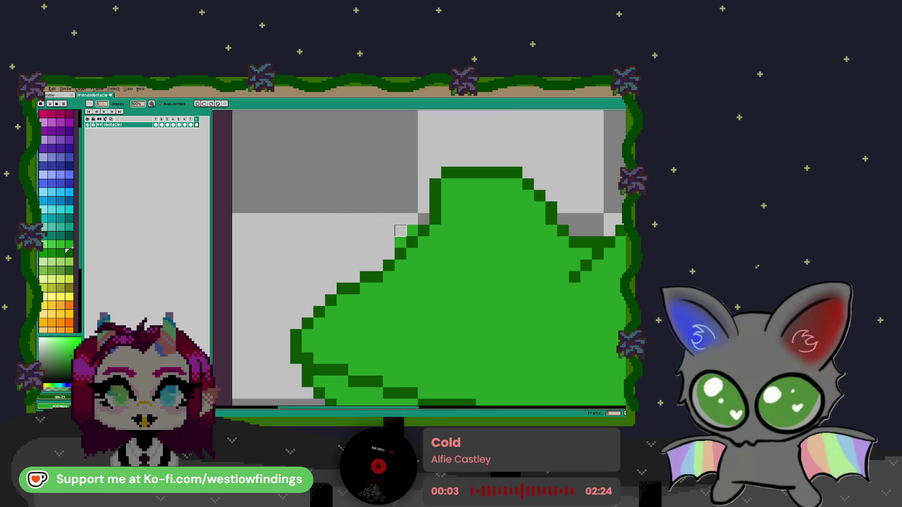
{"action": "key", "text": "b"}
{"action": "left_click_drag", "start_coordinate": [424, 184], "coordinate": [399, 247]}
{"action": "left_click", "coordinate": [416, 215]}
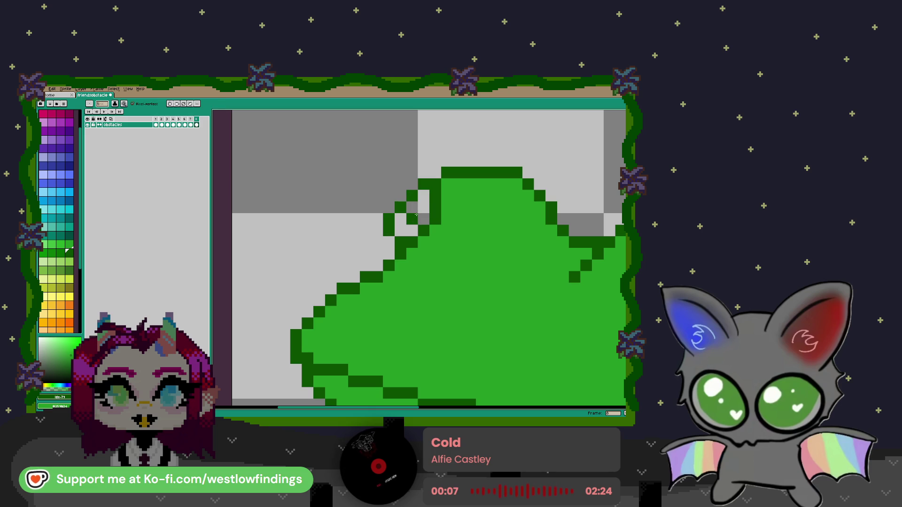
{"action": "key", "text": "g"}
{"action": "left_click", "coordinate": [416, 215]}
{"action": "left_click", "coordinate": [402, 232]}
{"action": "key", "text": "v"}
{"action": "key", "text": "ctrl+z"}
Erase the leftover light-green edge column and add four more dark-green diagonal outline pixels.
{"action": "key", "text": "e"}
{"action": "left_click", "coordinate": [389, 220]}
{"action": "left_click_drag", "start_coordinate": [389, 220], "coordinate": [389, 231]}
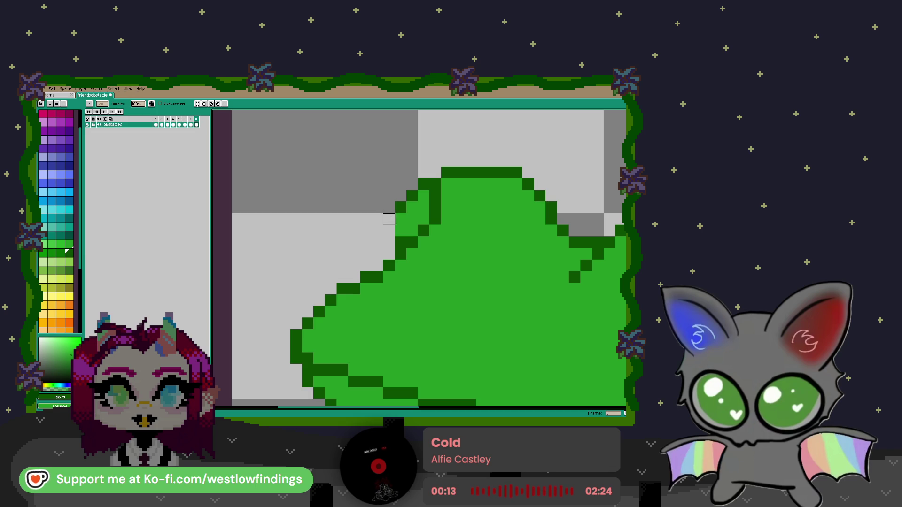
{"action": "key", "text": "b"}
{"action": "left_click_drag", "start_coordinate": [413, 196], "coordinate": [392, 221]}
{"action": "left_click", "coordinate": [389, 230]}
{"action": "scroll", "coordinate": [434, 247], "scroll_direction": "down", "scroll_amount": 3}
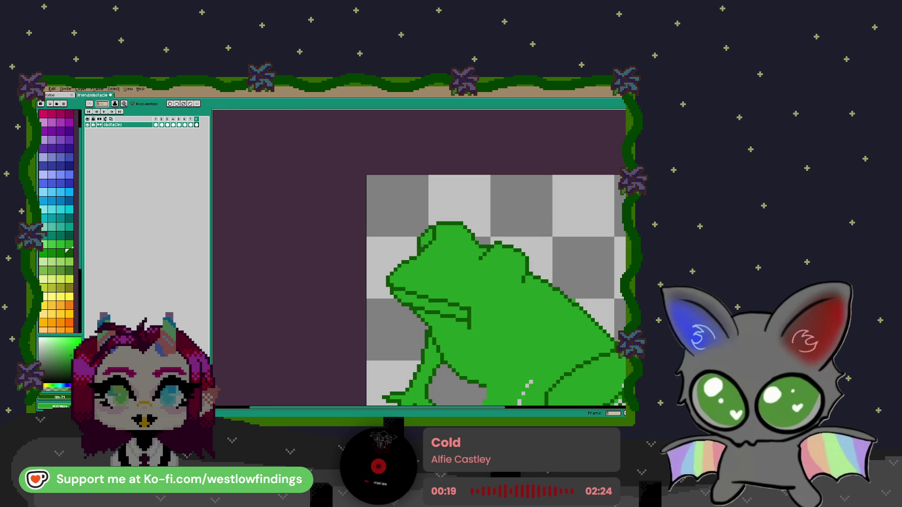
{"action": "scroll", "coordinate": [443, 266], "scroll_direction": "down", "scroll_amount": 2}
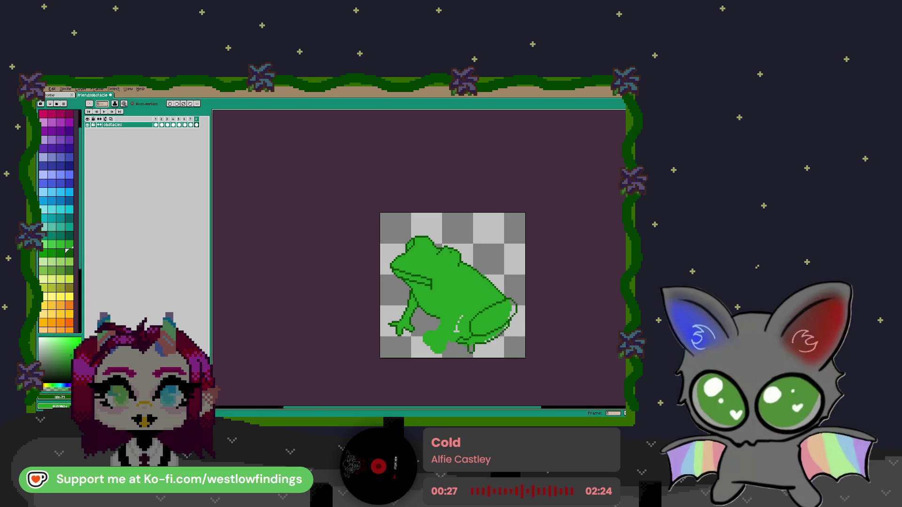
{"action": "scroll", "coordinate": [458, 258], "scroll_direction": "up", "scroll_amount": 1}
{"action": "scroll", "coordinate": [465, 261], "scroll_direction": "up", "scroll_amount": 1}
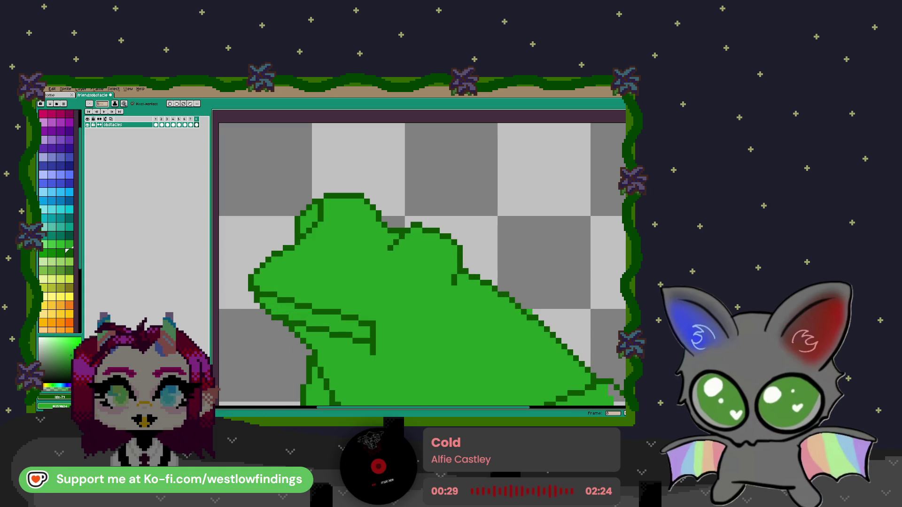
Draw a dark-green circle and move it onto the frog's head as the eye.
{"action": "key", "text": "m"}
{"action": "left_click_drag", "start_coordinate": [481, 159], "coordinate": [544, 221]}
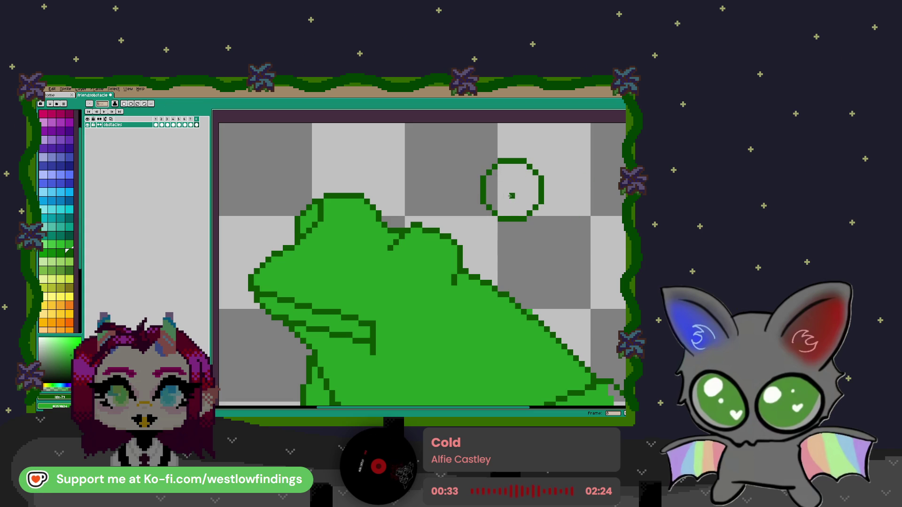
{"action": "key", "text": "m"}
{"action": "left_click_drag", "start_coordinate": [458, 148], "coordinate": [573, 231]}
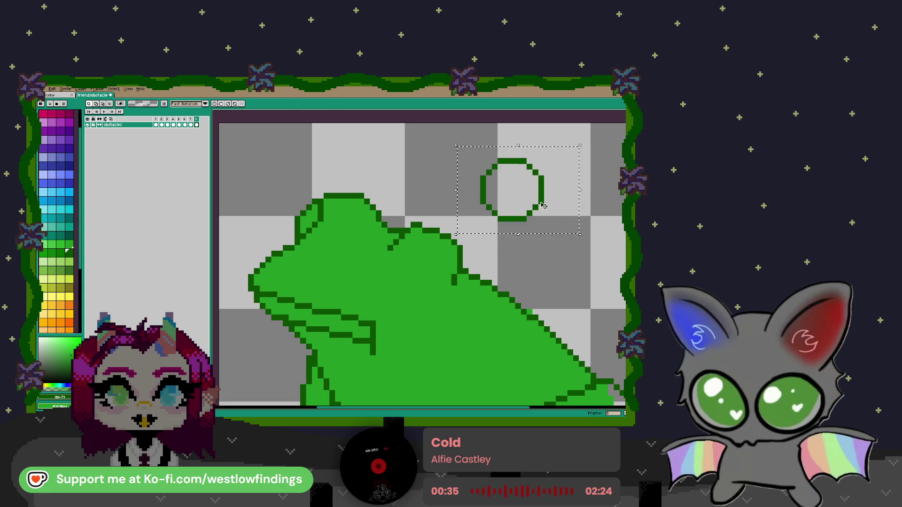
{"action": "left_click_drag", "start_coordinate": [544, 198], "coordinate": [446, 288]}
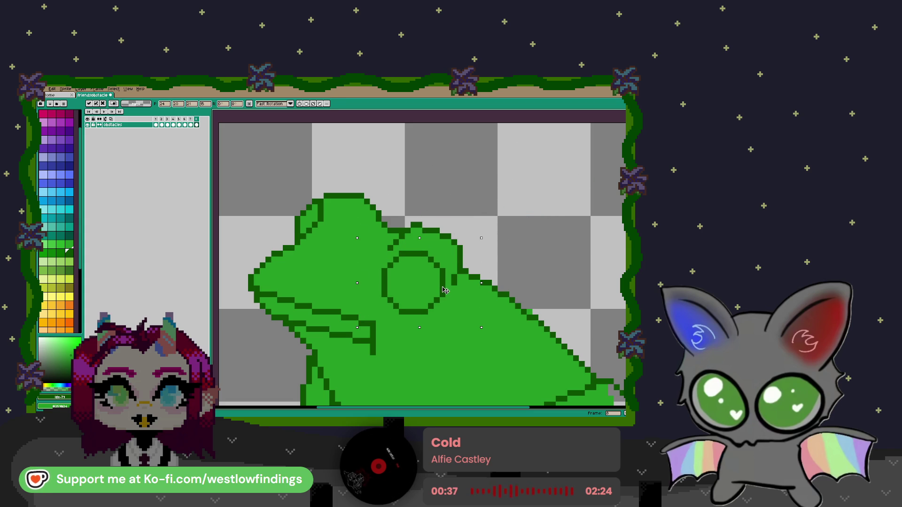
{"action": "key", "text": "ctrl+d"}
{"action": "left_click_drag", "start_coordinate": [557, 310], "coordinate": [544, 281]}
{"action": "scroll", "coordinate": [517, 273], "scroll_direction": "down", "scroll_amount": 1}
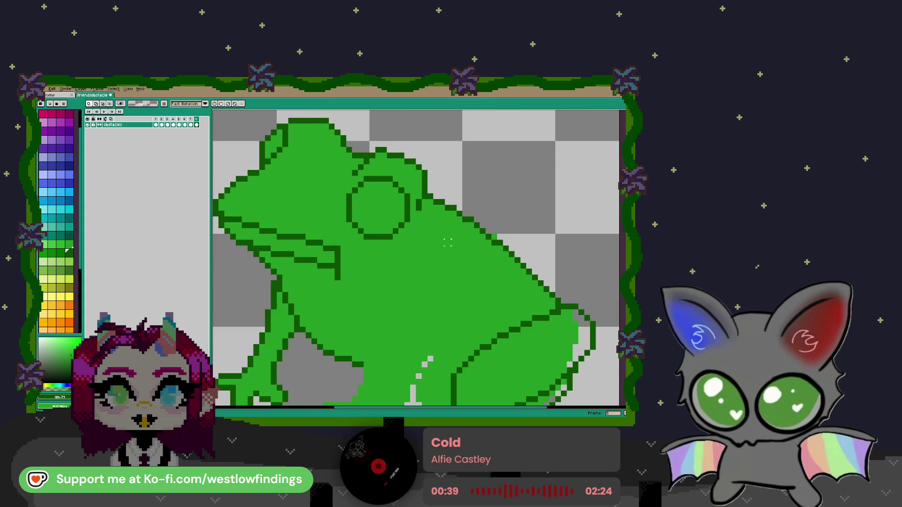
{"action": "scroll", "coordinate": [451, 254], "scroll_direction": "up", "scroll_amount": 1}
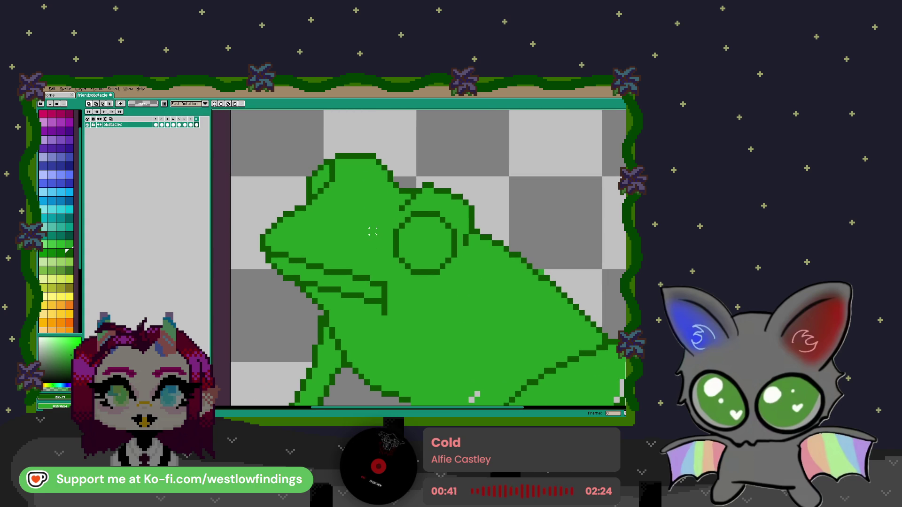
Add two dark nostril pixels side by side on the frog's snout.
{"action": "left_click_drag", "start_coordinate": [373, 231], "coordinate": [405, 220]}
{"action": "key", "text": "b"}
{"action": "left_click", "coordinate": [340, 226]}
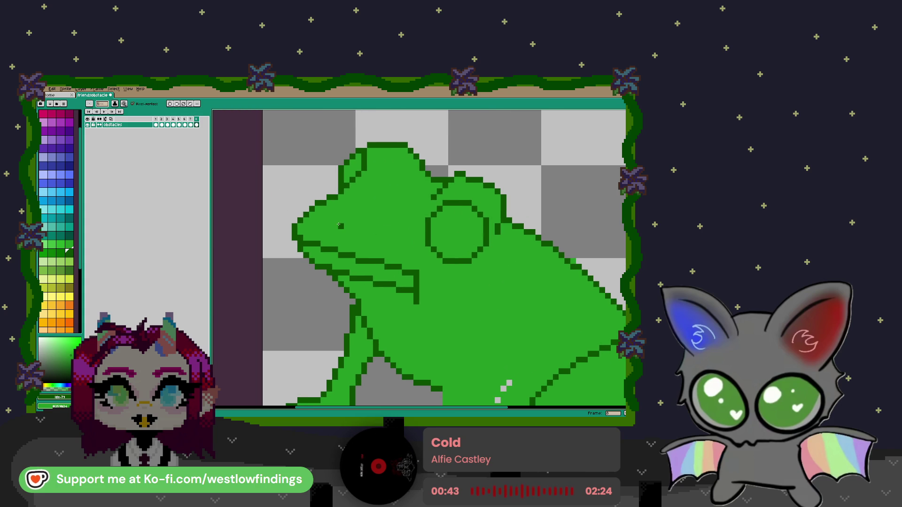
{"action": "left_click", "coordinate": [346, 226]}
{"action": "scroll", "coordinate": [423, 244], "scroll_direction": "down", "scroll_amount": 1}
{"action": "scroll", "coordinate": [449, 248], "scroll_direction": "down", "scroll_amount": 1}
{"action": "left_click_drag", "start_coordinate": [449, 249], "coordinate": [437, 233]}
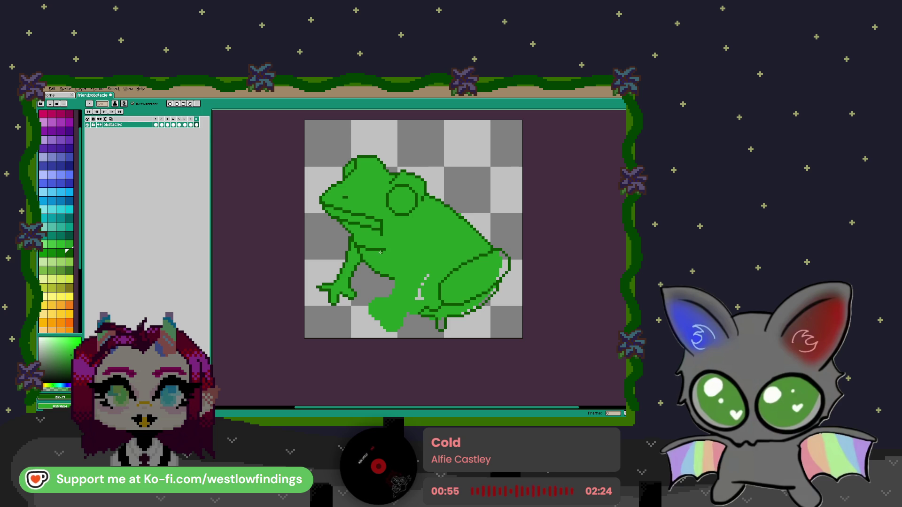
Draw two dark outline strokes and a single outline pixel across the hind leg.
{"action": "mouse_move", "coordinate": [383, 235]}
{"action": "left_mouse_down"}
{"action": "mouse_move", "coordinate": [425, 270]}
{"action": "mouse_move", "coordinate": [399, 317]}
{"action": "left_mouse_up"}
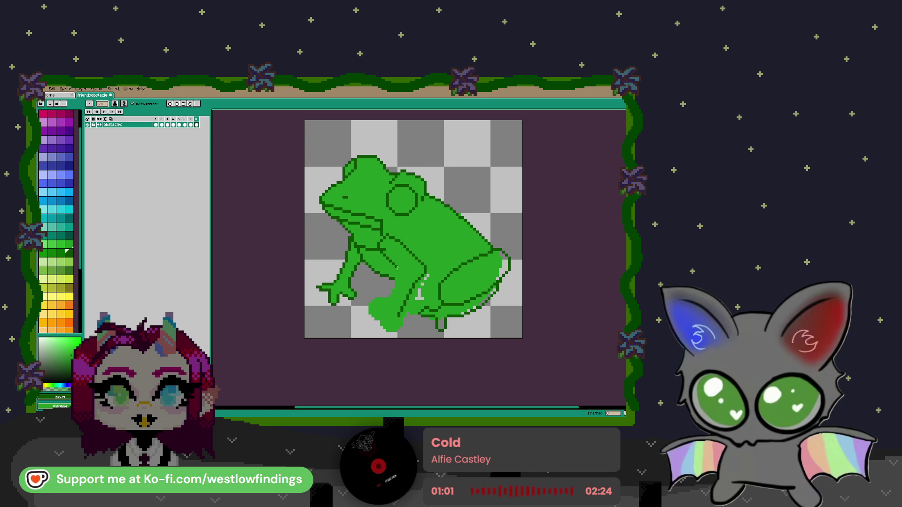
{"action": "left_click_drag", "start_coordinate": [362, 257], "coordinate": [396, 281]}
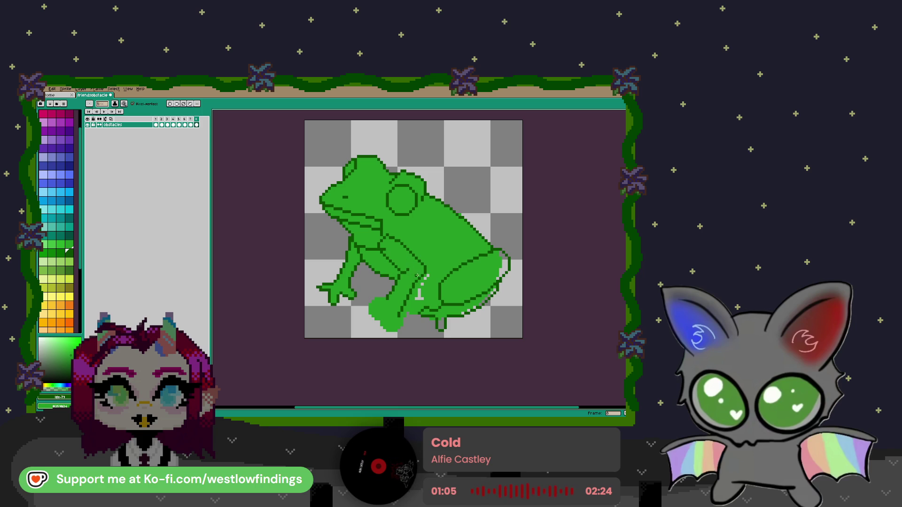
{"action": "scroll", "coordinate": [404, 273], "scroll_direction": "up", "scroll_amount": 2}
{"action": "left_click", "coordinate": [410, 247]}
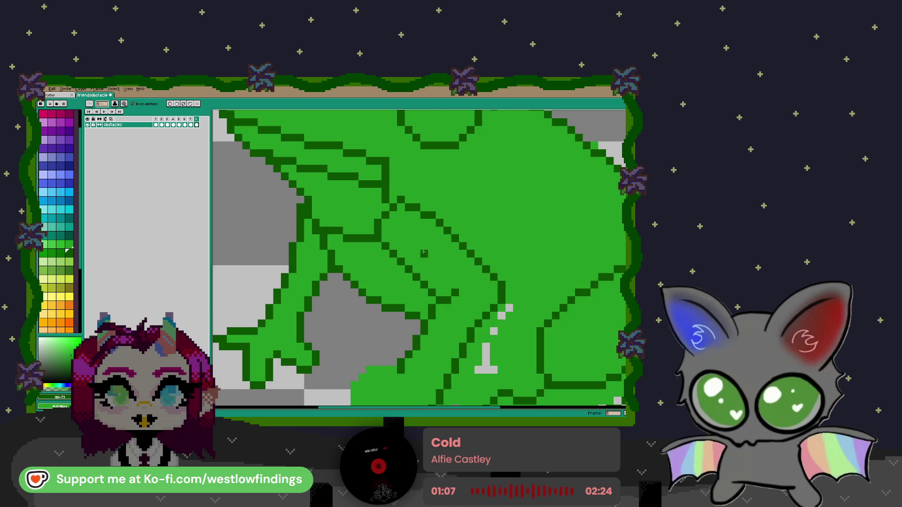
Paint the stray light pixels green and erase an L-shaped run of stray pixels.
{"action": "mouse_move", "coordinate": [478, 320]}
{"action": "left_mouse_down"}
{"action": "mouse_move", "coordinate": [413, 252]}
{"action": "mouse_move", "coordinate": [427, 264]}
{"action": "mouse_move", "coordinate": [410, 293]}
{"action": "mouse_move", "coordinate": [463, 271]}
{"action": "mouse_move", "coordinate": [379, 301]}
{"action": "left_mouse_up"}
{"action": "left_click", "coordinate": [444, 241]}
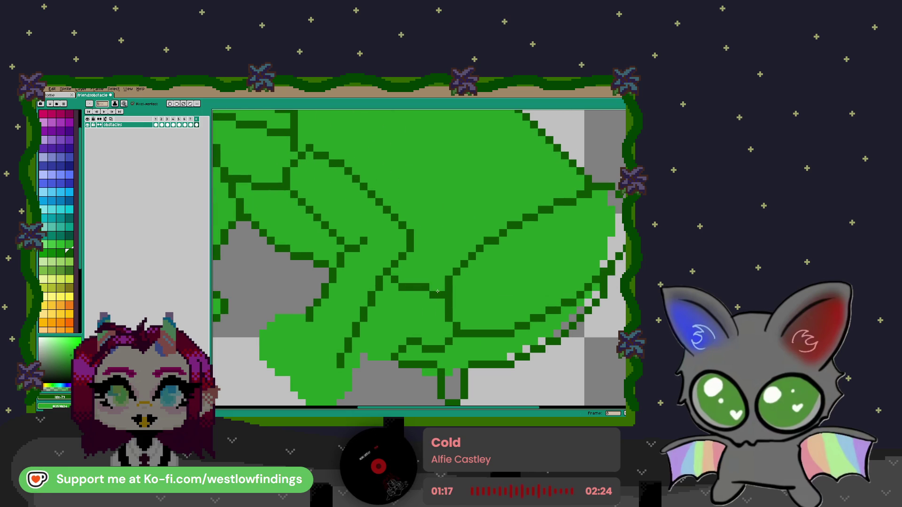
{"action": "scroll", "coordinate": [436, 294], "scroll_direction": "down", "scroll_amount": 3}
{"action": "scroll", "coordinate": [430, 294], "scroll_direction": "up", "scroll_amount": 2}
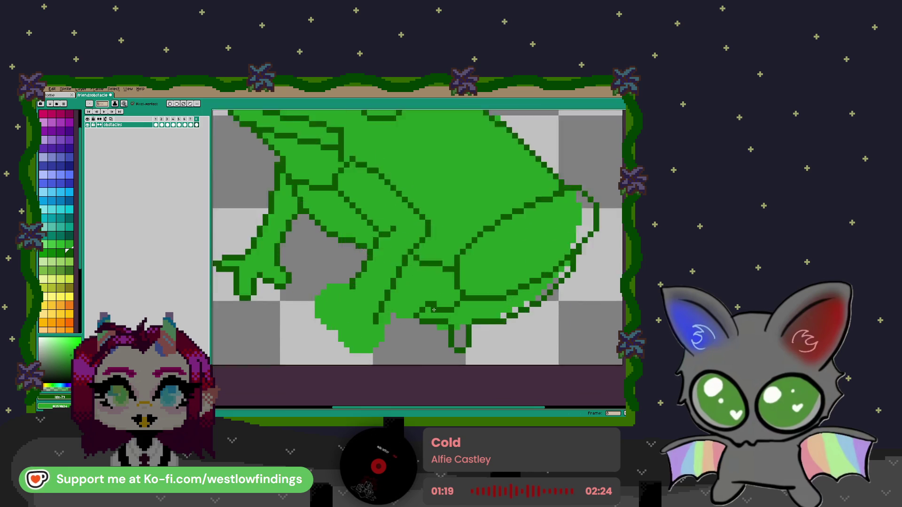
{"action": "scroll", "coordinate": [430, 295], "scroll_direction": "up", "scroll_amount": 1}
{"action": "key", "text": "e"}
{"action": "mouse_move", "coordinate": [410, 271]}
{"action": "left_mouse_down"}
{"action": "mouse_move", "coordinate": [433, 279]}
{"action": "mouse_move", "coordinate": [394, 295]}
{"action": "mouse_move", "coordinate": [386, 312]}
{"action": "mouse_move", "coordinate": [403, 288]}
{"action": "mouse_move", "coordinate": [418, 294]}
{"action": "mouse_move", "coordinate": [433, 283]}
{"action": "mouse_move", "coordinate": [457, 294]}
{"action": "mouse_move", "coordinate": [449, 271]}
{"action": "mouse_move", "coordinate": [403, 258]}
{"action": "mouse_move", "coordinate": [410, 256]}
{"action": "mouse_move", "coordinate": [373, 329]}
{"action": "left_mouse_up"}
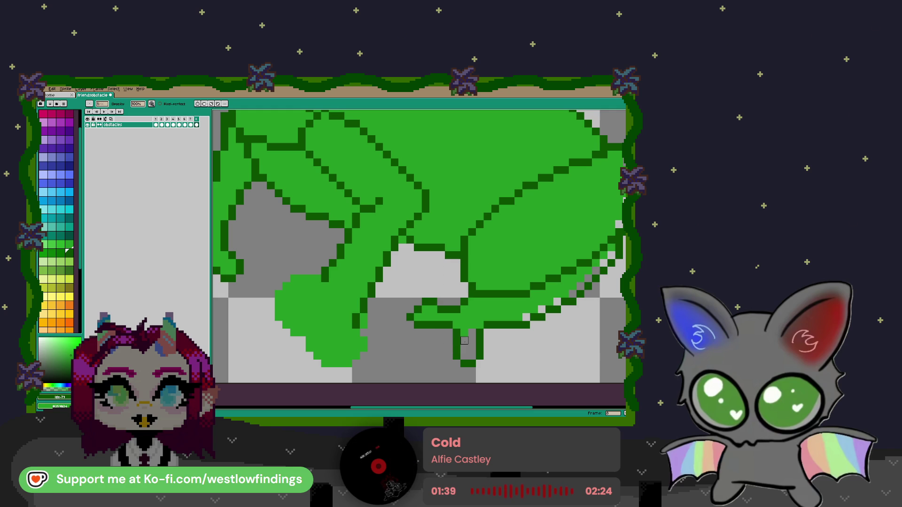
Bucket-fill the grey gaps along the frog's right and lower-right edges with green.
{"action": "key", "text": "g"}
{"action": "scroll", "coordinate": [488, 325], "scroll_direction": "down", "scroll_amount": 2}
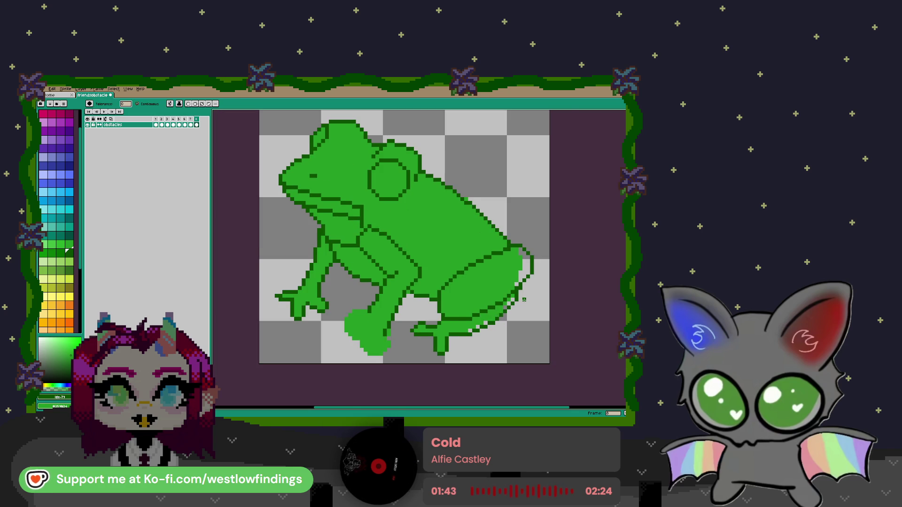
{"action": "scroll", "coordinate": [526, 296], "scroll_direction": "up", "scroll_amount": 2}
{"action": "left_click", "coordinate": [520, 250]}
{"action": "left_click", "coordinate": [499, 298]}
{"action": "left_click", "coordinate": [490, 307]}
{"action": "scroll", "coordinate": [425, 357], "scroll_direction": "down", "scroll_amount": 1}
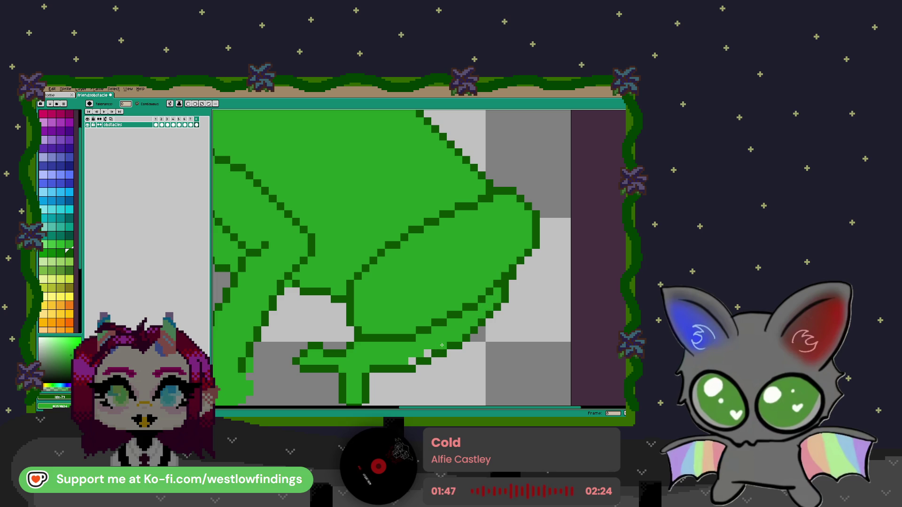
{"action": "scroll", "coordinate": [350, 358], "scroll_direction": "down", "scroll_amount": 1}
{"action": "left_click_drag", "start_coordinate": [350, 357], "coordinate": [431, 329]}
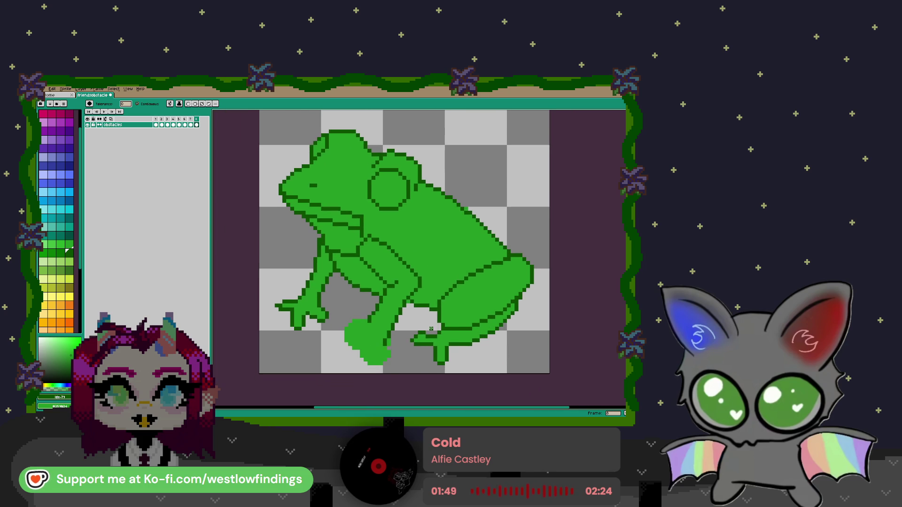
{"action": "scroll", "coordinate": [406, 331], "scroll_direction": "up", "scroll_amount": 1}
{"action": "scroll", "coordinate": [406, 331], "scroll_direction": "up", "scroll_amount": 1}
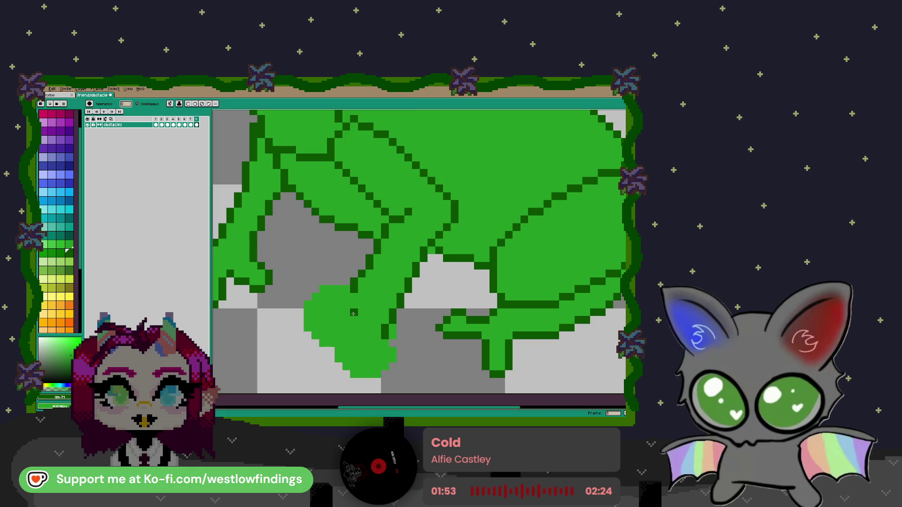
{"action": "scroll", "coordinate": [350, 313], "scroll_direction": "down", "scroll_amount": 1}
{"action": "scroll", "coordinate": [343, 311], "scroll_direction": "down", "scroll_amount": 2}
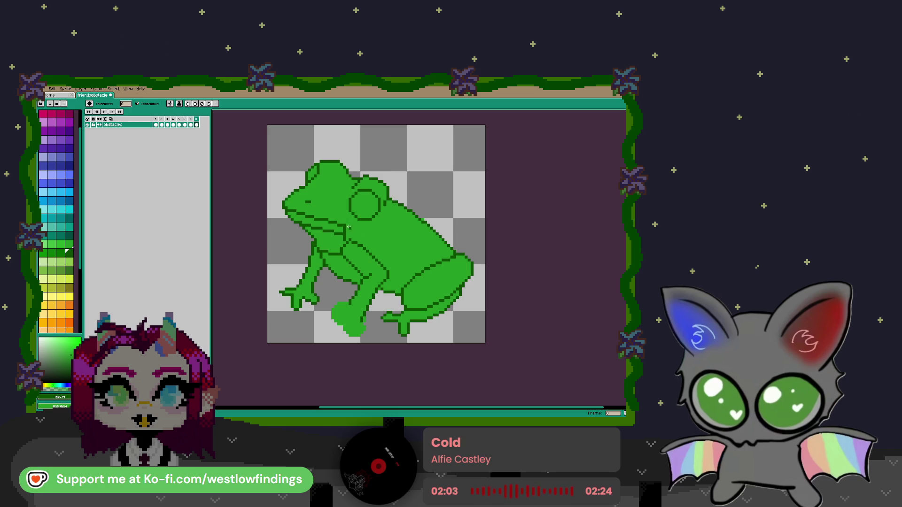
Add dark outline pixels on the frog's neck, discarding a trial chest selection.
{"action": "key", "text": "b"}
{"action": "mouse_move", "coordinate": [353, 228]}
{"action": "left_mouse_down"}
{"action": "mouse_move", "coordinate": [371, 231]}
{"action": "mouse_move", "coordinate": [368, 239]}
{"action": "left_mouse_up"}
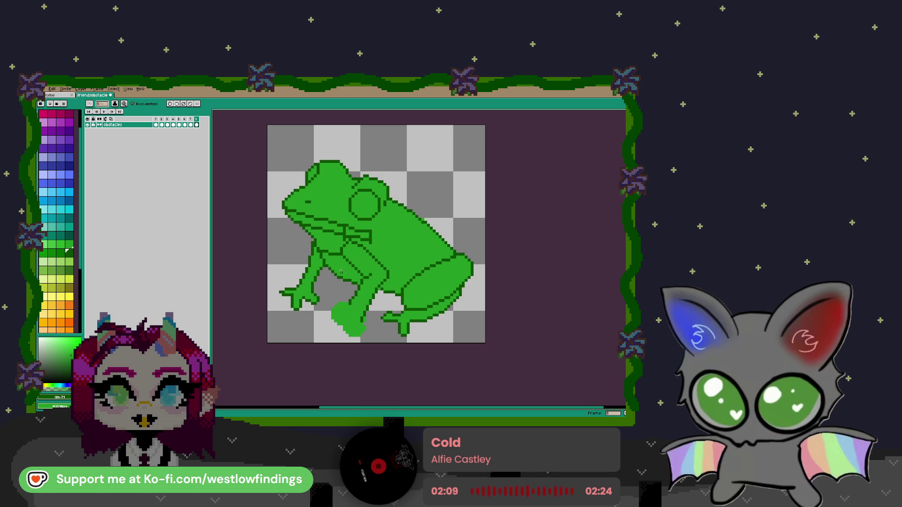
{"action": "key", "text": "m"}
{"action": "left_click_drag", "start_coordinate": [368, 252], "coordinate": [350, 237]}
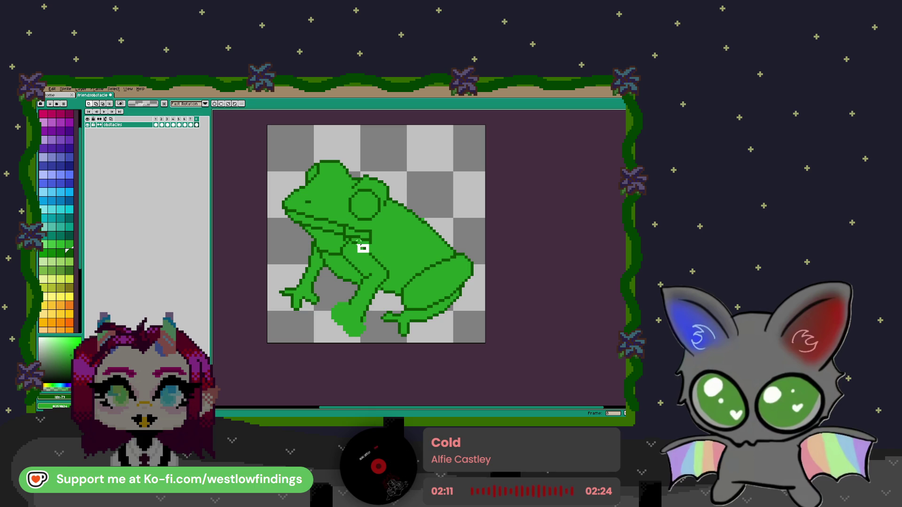
{"action": "key", "text": "ctrl+d"}
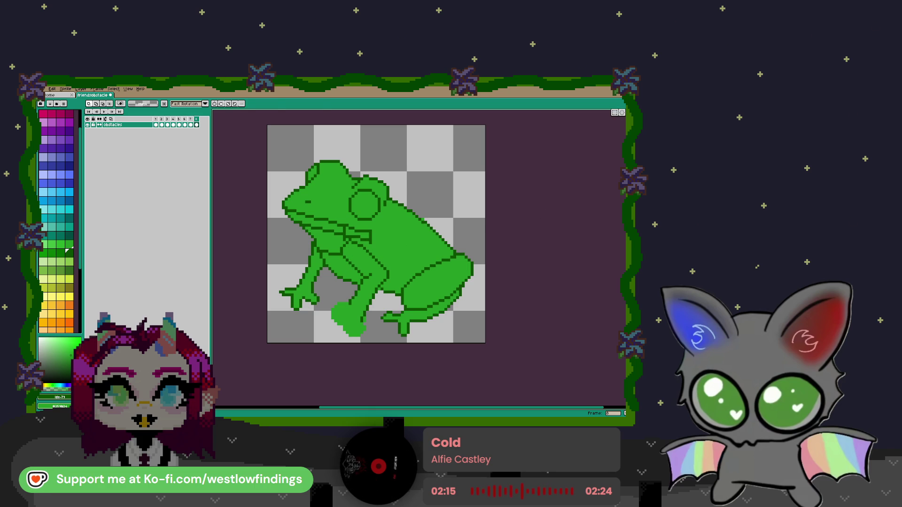
{"action": "key", "text": "b"}
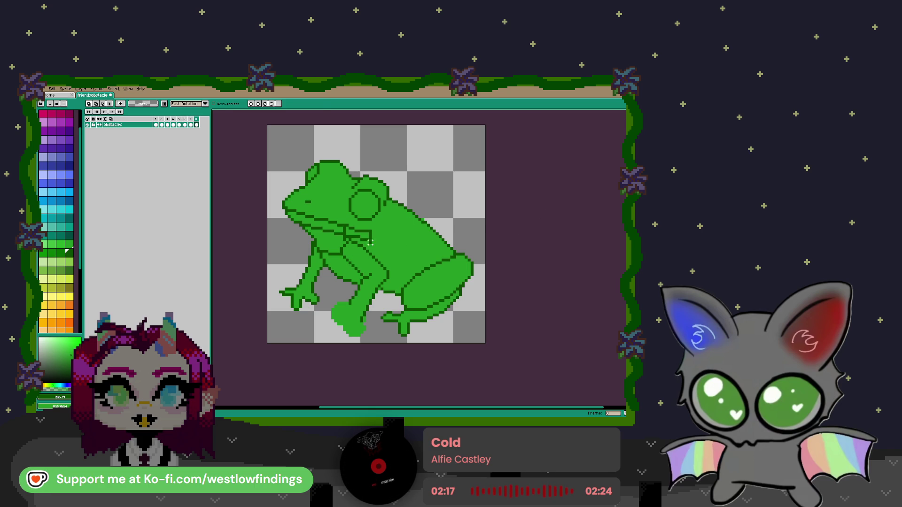
Lasso the frog's hind leg and foot and shift the piece to the right.
{"action": "left_click_drag", "start_coordinate": [376, 288], "coordinate": [406, 242]}
{"action": "scroll", "coordinate": [394, 193], "scroll_direction": "up", "scroll_amount": 1}
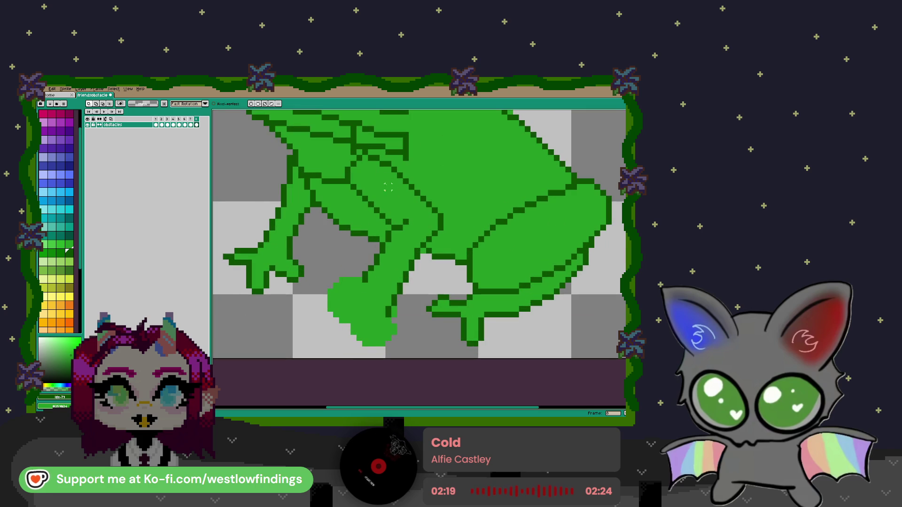
{"action": "mouse_move", "coordinate": [364, 158]}
{"action": "left_mouse_down"}
{"action": "mouse_move", "coordinate": [440, 214]}
{"action": "mouse_move", "coordinate": [428, 244]}
{"action": "left_mouse_up"}
{"action": "mouse_move", "coordinate": [399, 290]}
{"action": "left_mouse_down"}
{"action": "mouse_move", "coordinate": [374, 322]}
{"action": "mouse_move", "coordinate": [374, 249]}
{"action": "mouse_move", "coordinate": [388, 230]}
{"action": "mouse_move", "coordinate": [350, 162]}
{"action": "mouse_move", "coordinate": [362, 153]}
{"action": "left_mouse_up"}
{"action": "left_click_drag", "start_coordinate": [404, 225], "coordinate": [442, 230]}
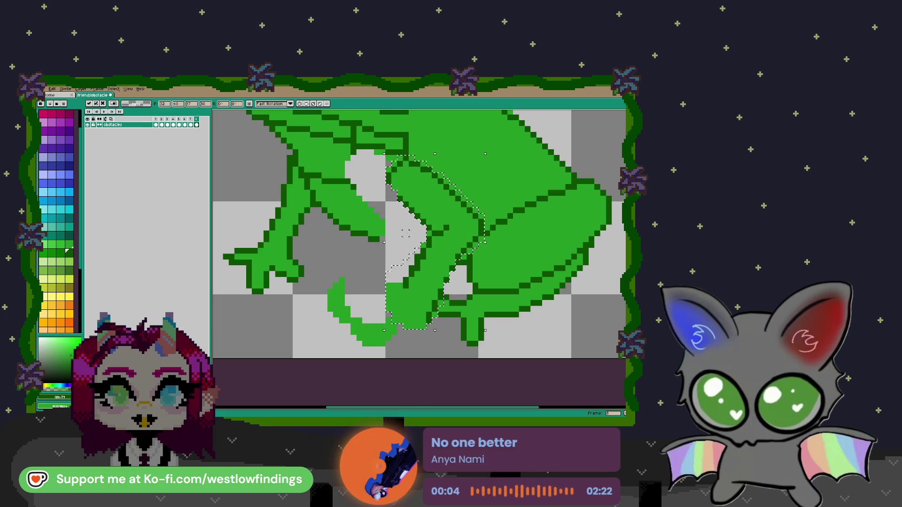
Commit the moved leg and erase the loose toe strokes beneath it.
{"action": "key", "text": "Return"}
{"action": "scroll", "coordinate": [427, 245], "scroll_direction": "down", "scroll_amount": 3}
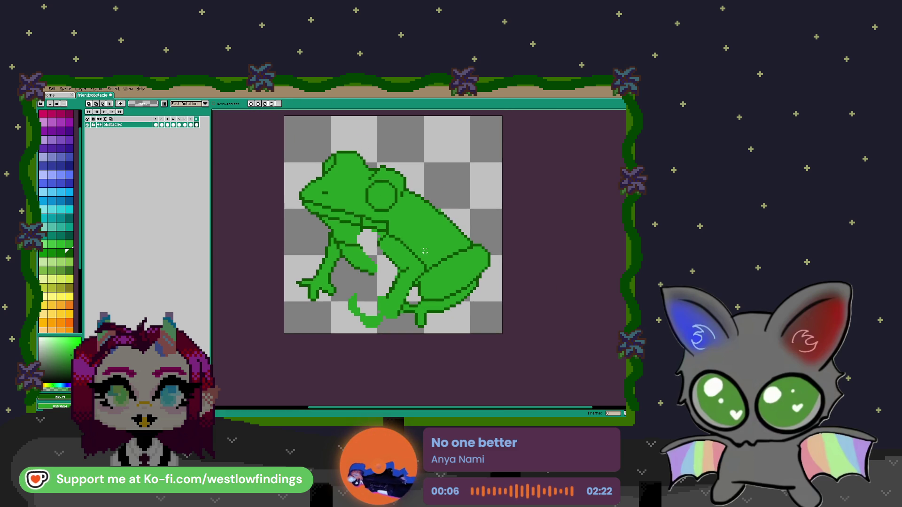
{"action": "scroll", "coordinate": [397, 221], "scroll_direction": "up", "scroll_amount": 1}
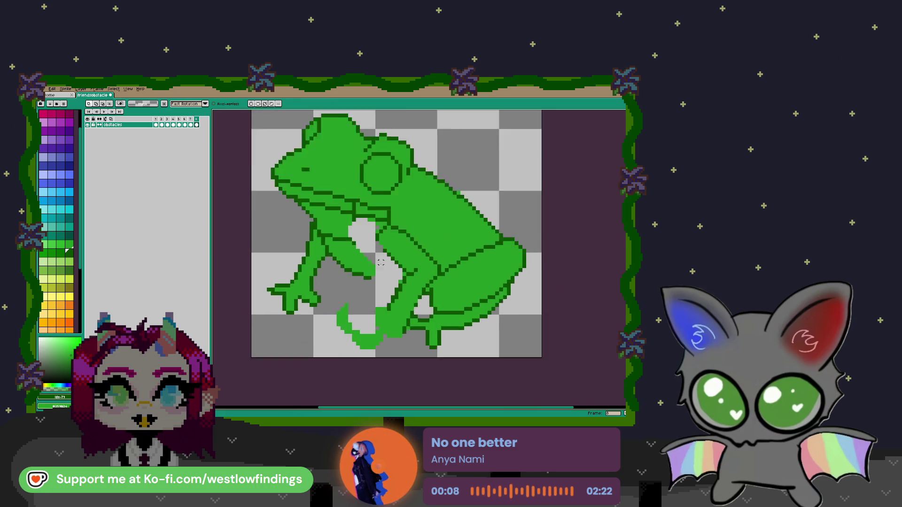
{"action": "key", "text": "e"}
{"action": "mouse_move", "coordinate": [336, 329]}
{"action": "left_mouse_down"}
{"action": "mouse_move", "coordinate": [376, 346]}
{"action": "mouse_move", "coordinate": [375, 340]}
{"action": "left_mouse_up"}
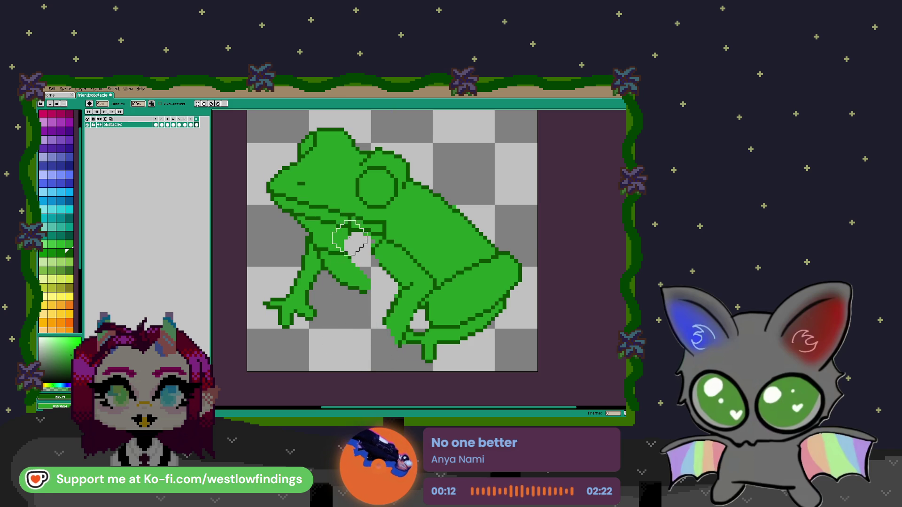
Extend the leg's dark outline line and add a single outline pixel.
{"action": "key", "text": "b"}
{"action": "scroll", "coordinate": [355, 268], "scroll_direction": "up", "scroll_amount": 1}
{"action": "scroll", "coordinate": [350, 263], "scroll_direction": "up", "scroll_amount": 1}
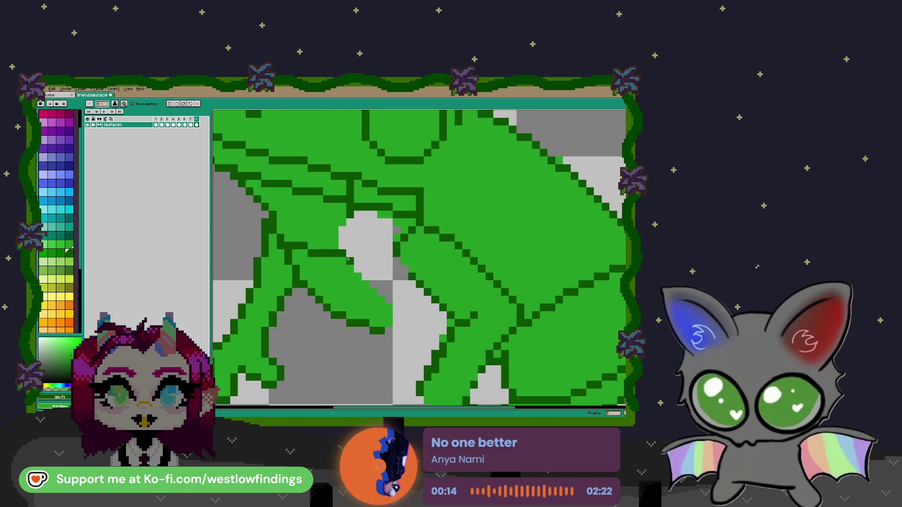
{"action": "left_click_drag", "start_coordinate": [372, 266], "coordinate": [383, 267]}
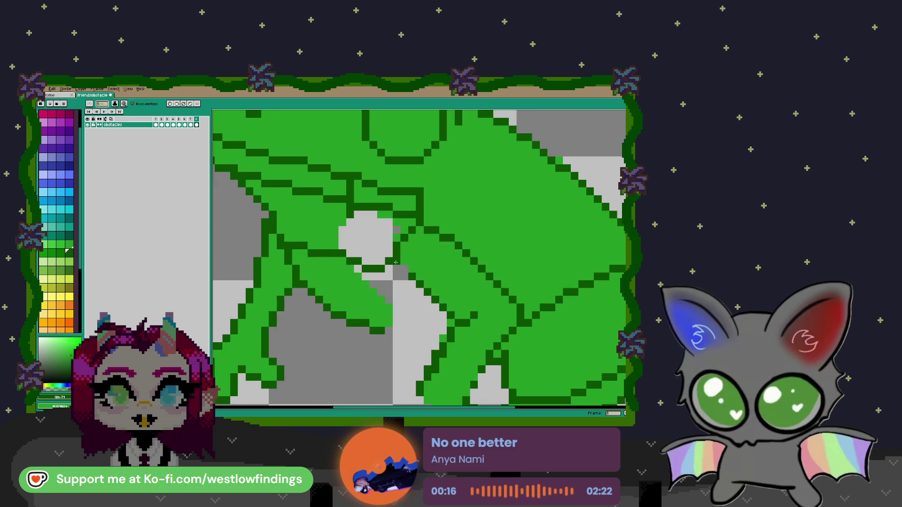
{"action": "left_click", "coordinate": [358, 229]}
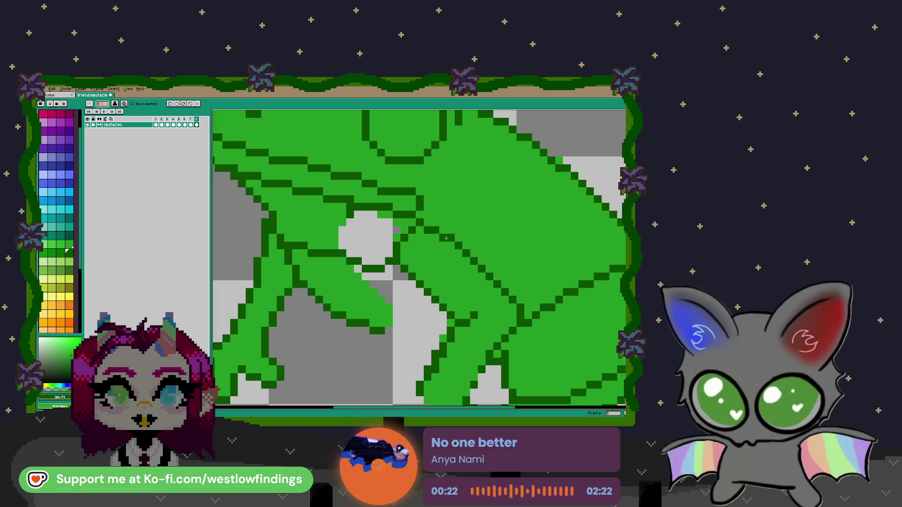
Paint the light-grey pixels green, add an outline row, and bucket-fill the enclosed patch green.
{"action": "mouse_move", "coordinate": [351, 208]}
{"action": "left_mouse_down"}
{"action": "mouse_move", "coordinate": [394, 223]}
{"action": "mouse_move", "coordinate": [365, 236]}
{"action": "mouse_move", "coordinate": [382, 259]}
{"action": "mouse_move", "coordinate": [362, 262]}
{"action": "mouse_move", "coordinate": [413, 254]}
{"action": "left_mouse_up"}
{"action": "scroll", "coordinate": [374, 254], "scroll_direction": "down", "scroll_amount": 3}
{"action": "left_click", "coordinate": [383, 233]}
{"action": "key", "text": "g"}
{"action": "left_click", "coordinate": [384, 233]}
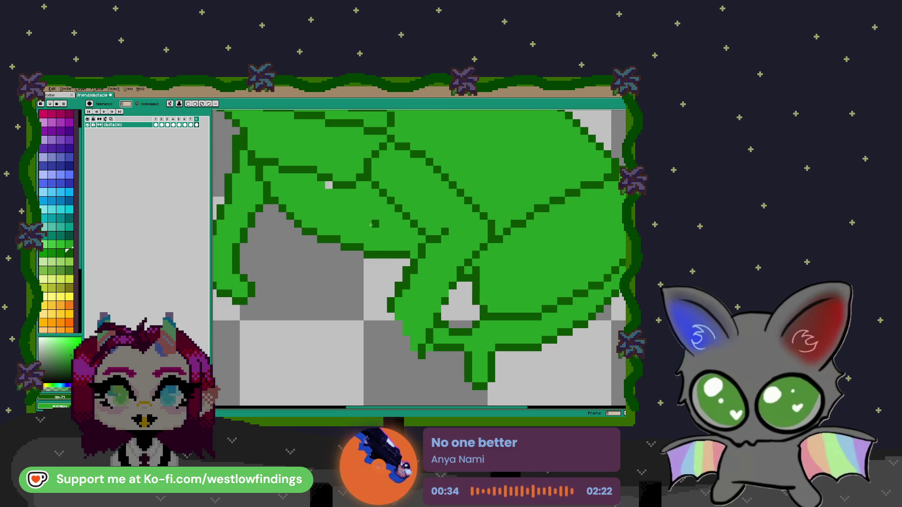
Select the frog's front leg and enlarge it slightly.
{"action": "scroll", "coordinate": [416, 256], "scroll_direction": "down", "scroll_amount": 4}
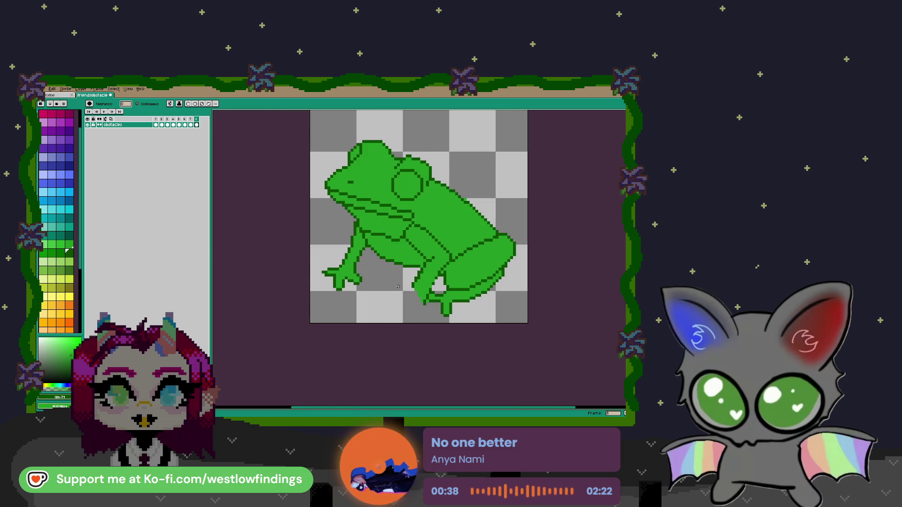
{"action": "scroll", "coordinate": [383, 278], "scroll_direction": "up", "scroll_amount": 2}
{"action": "scroll", "coordinate": [383, 278], "scroll_direction": "up", "scroll_amount": 1}
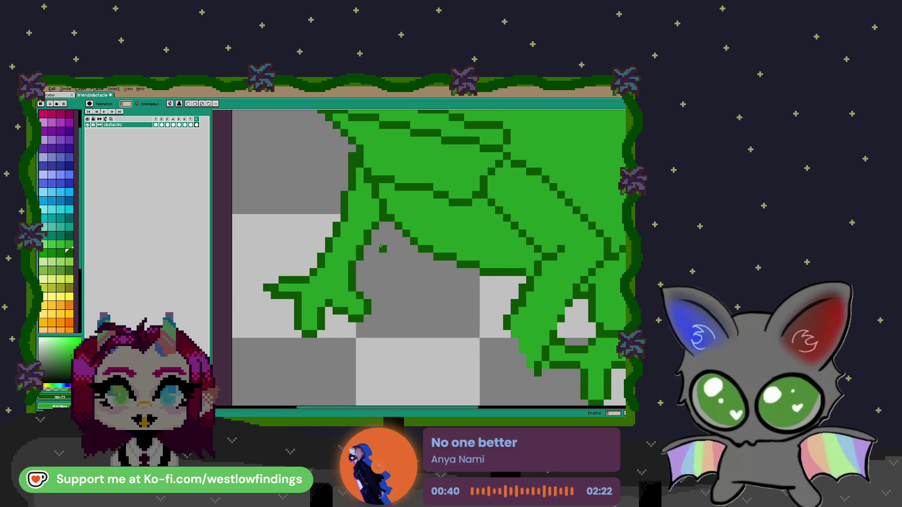
{"action": "scroll", "coordinate": [380, 231], "scroll_direction": "down", "scroll_amount": 2}
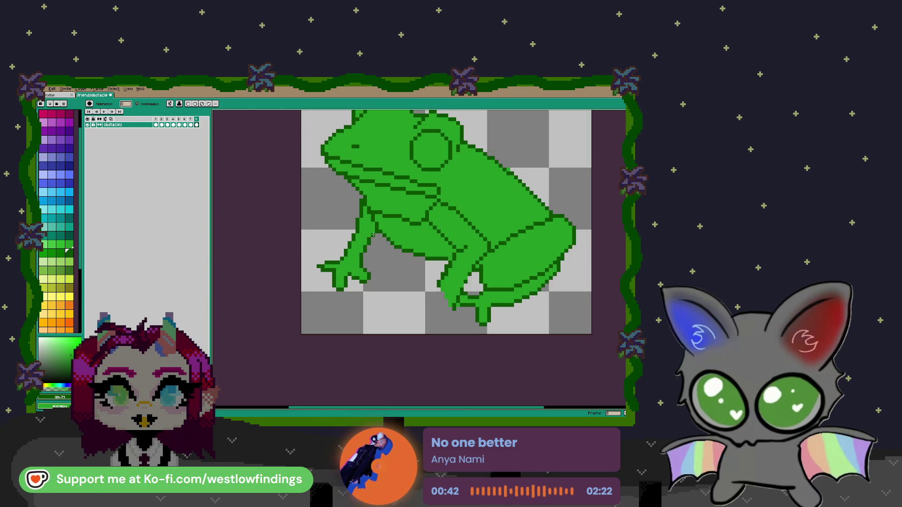
{"action": "key", "text": "b"}
{"action": "left_click_drag", "start_coordinate": [362, 200], "coordinate": [381, 278]}
{"action": "mouse_move", "coordinate": [323, 288]}
{"action": "left_mouse_down"}
{"action": "mouse_move", "coordinate": [329, 225]}
{"action": "mouse_move", "coordinate": [363, 200]}
{"action": "left_mouse_up"}
{"action": "left_click_drag", "start_coordinate": [384, 299], "coordinate": [392, 305]}
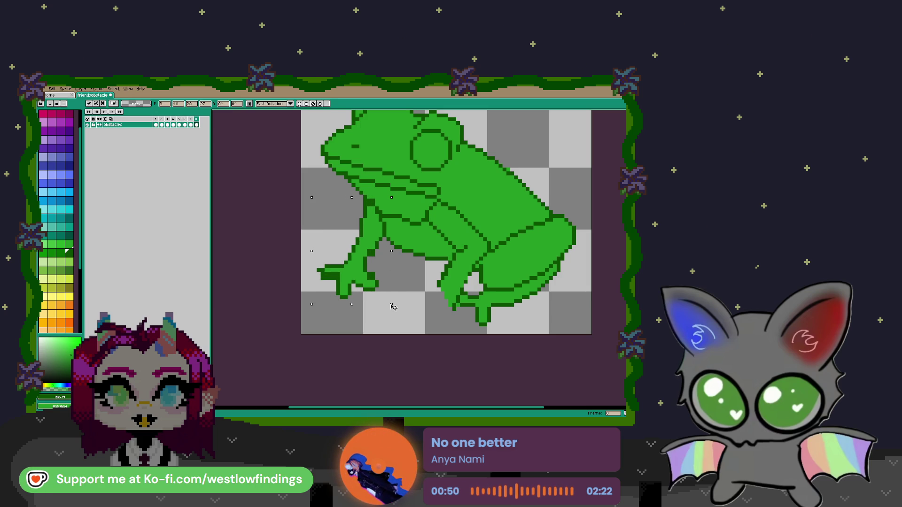
{"action": "left_click", "coordinate": [562, 274]}
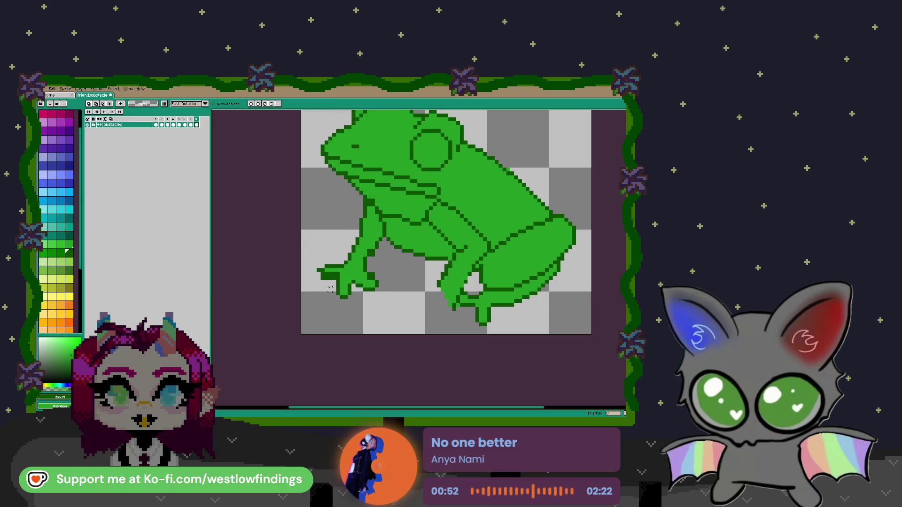
Touch up the front foot's toes with pixel-perfect pencil drawing.
{"action": "scroll", "coordinate": [334, 280], "scroll_direction": "up", "scroll_amount": 1}
{"action": "key", "text": "b"}
{"action": "key", "text": "b"}
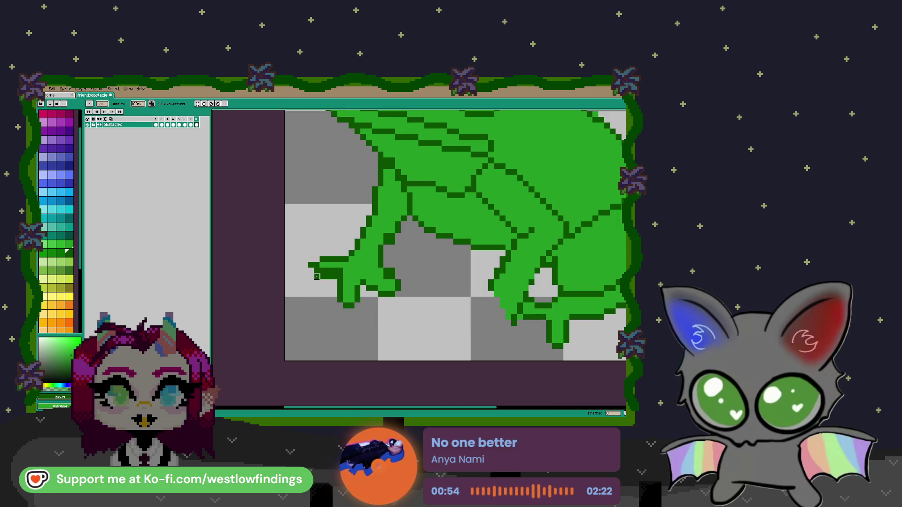
{"action": "scroll", "coordinate": [390, 287], "scroll_direction": "down", "scroll_amount": 1}
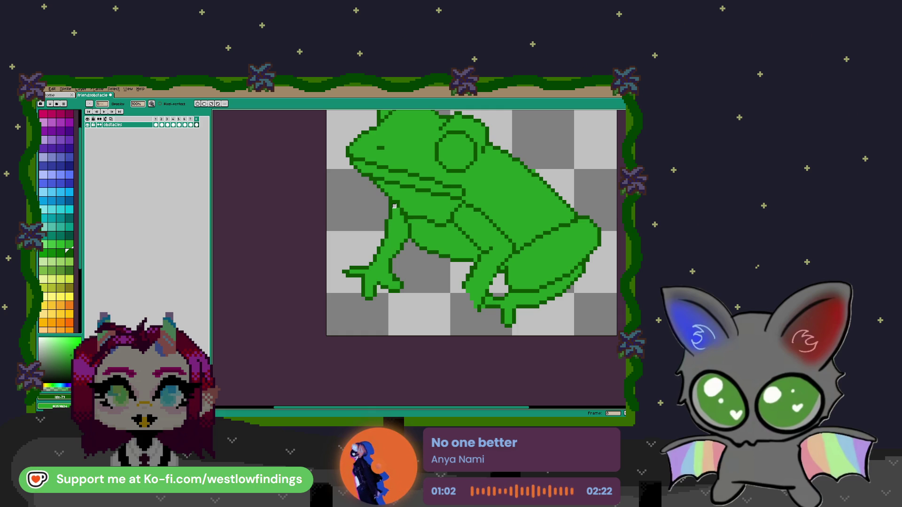
{"action": "key", "text": "e"}
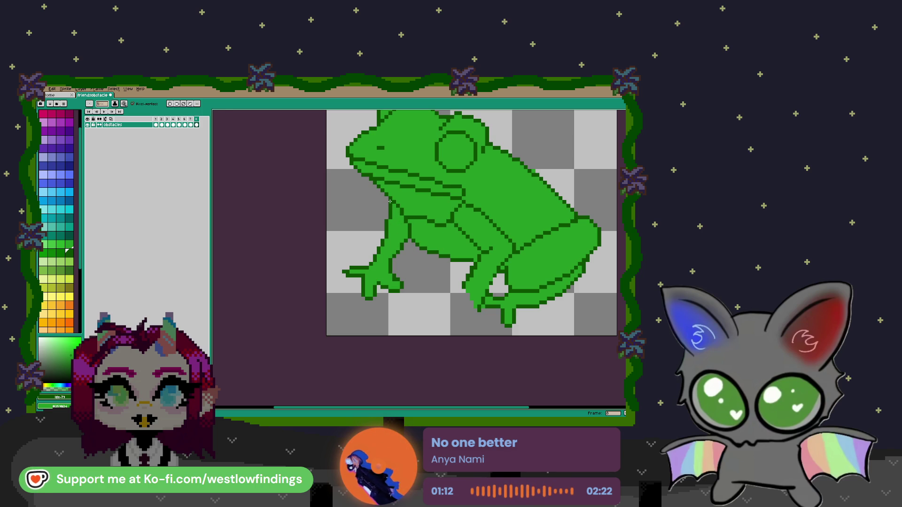
{"action": "key", "text": "e"}
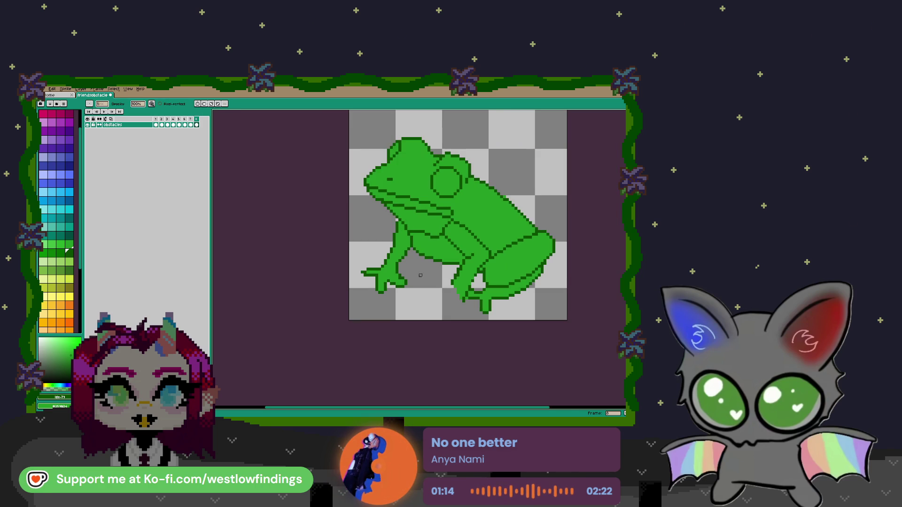
Draw a short toe line under the frog's back foot with the Pencil, redrawing it once.
{"action": "scroll", "coordinate": [413, 271], "scroll_direction": "up", "scroll_amount": 1}
{"action": "scroll", "coordinate": [405, 199], "scroll_direction": "up", "scroll_amount": 1}
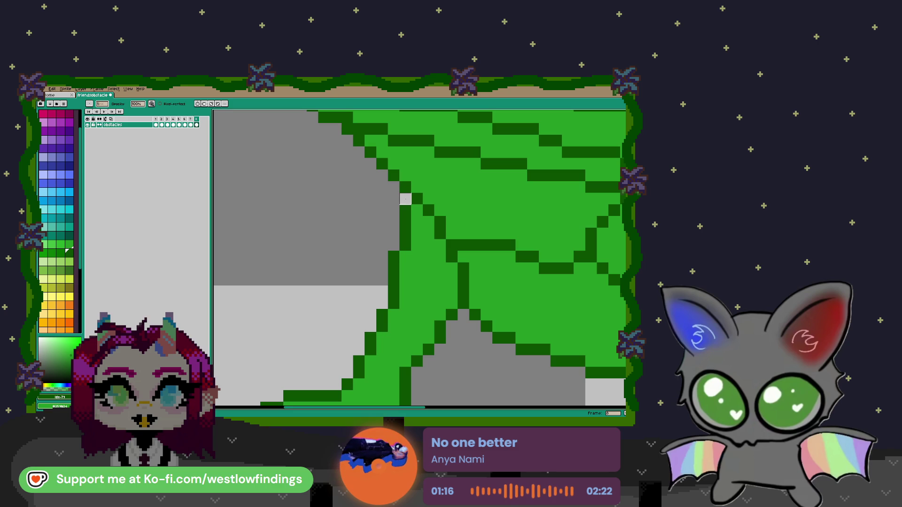
{"action": "key", "text": "b"}
{"action": "scroll", "coordinate": [405, 199], "scroll_direction": "down", "scroll_amount": 3}
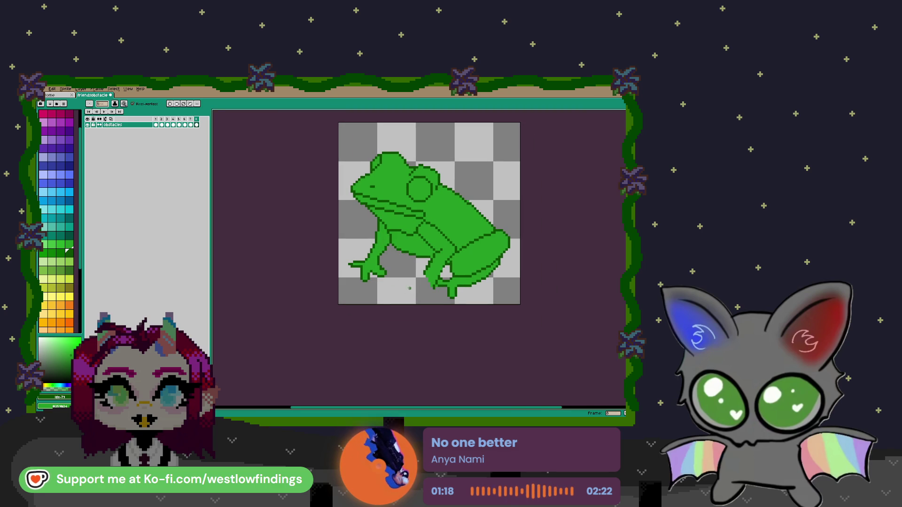
{"action": "scroll", "coordinate": [426, 284], "scroll_direction": "up", "scroll_amount": 1}
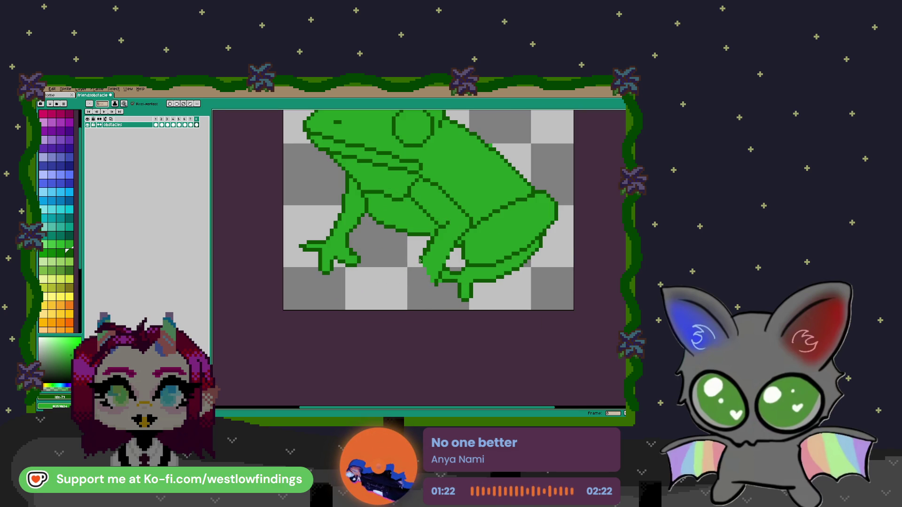
{"action": "mouse_move", "coordinate": [418, 266]}
{"action": "left_mouse_down"}
{"action": "mouse_move", "coordinate": [400, 273]}
{"action": "mouse_move", "coordinate": [436, 300]}
{"action": "left_mouse_up"}
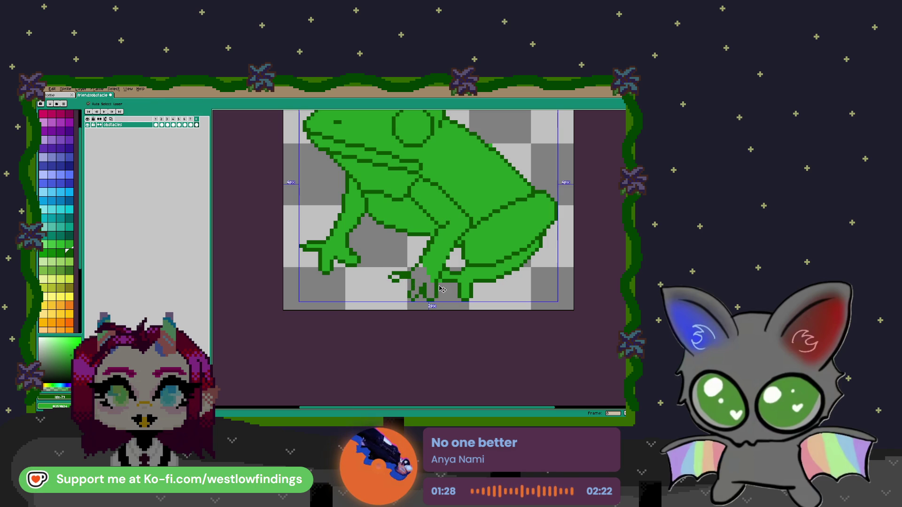
{"action": "key", "text": "ctrl+z"}
{"action": "key", "text": "ctrl+z"}
{"action": "key", "text": "ctrl+z"}
{"action": "mouse_move", "coordinate": [412, 269]}
{"action": "left_mouse_down"}
{"action": "mouse_move", "coordinate": [396, 273]}
{"action": "mouse_move", "coordinate": [412, 298]}
{"action": "mouse_move", "coordinate": [432, 300]}
{"action": "mouse_move", "coordinate": [437, 285]}
{"action": "left_mouse_up"}
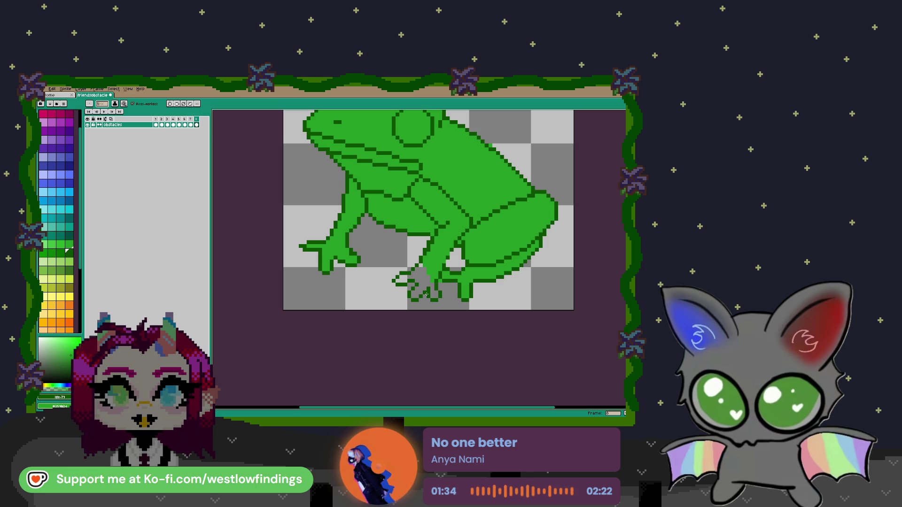
Try a dark green Paint Bucket fill in the toes, undo it, and zoom out.
{"action": "key", "text": "g"}
{"action": "left_click", "coordinate": [420, 277]}
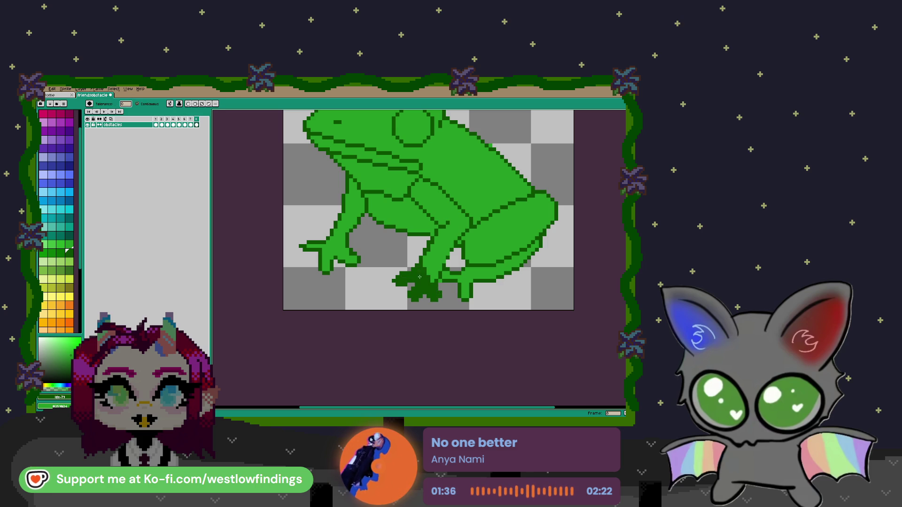
{"action": "key", "text": "ctrl+z"}
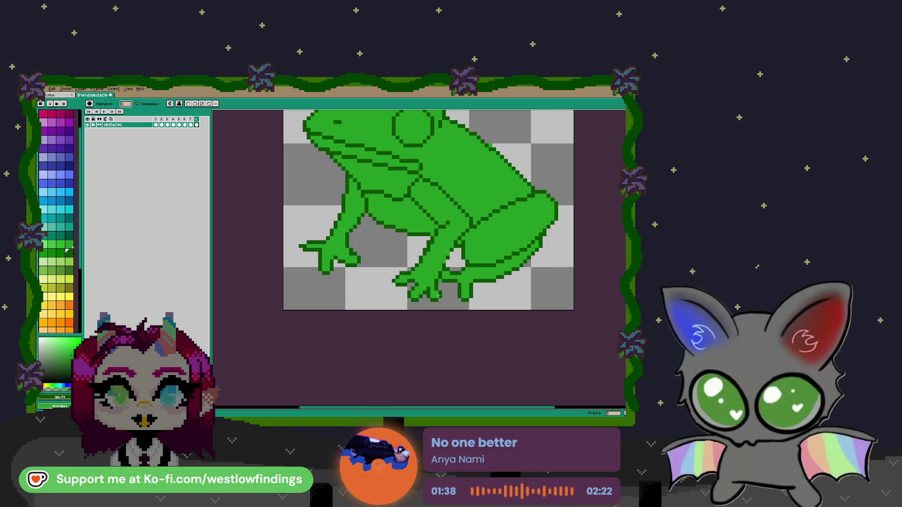
{"action": "scroll", "coordinate": [438, 295], "scroll_direction": "down", "scroll_amount": 2}
{"action": "scroll", "coordinate": [437, 295], "scroll_direction": "down", "scroll_amount": 1}
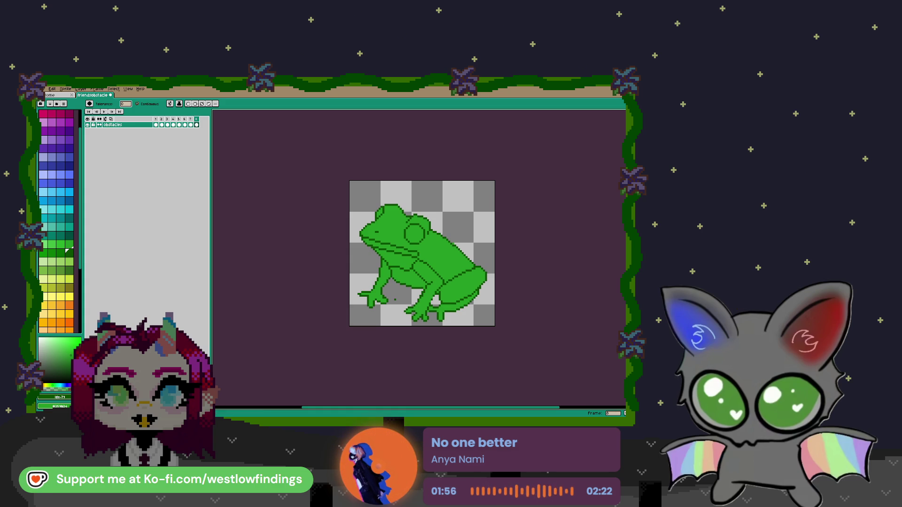
{"action": "scroll", "coordinate": [57, 216], "scroll_direction": "down", "scroll_amount": 4}
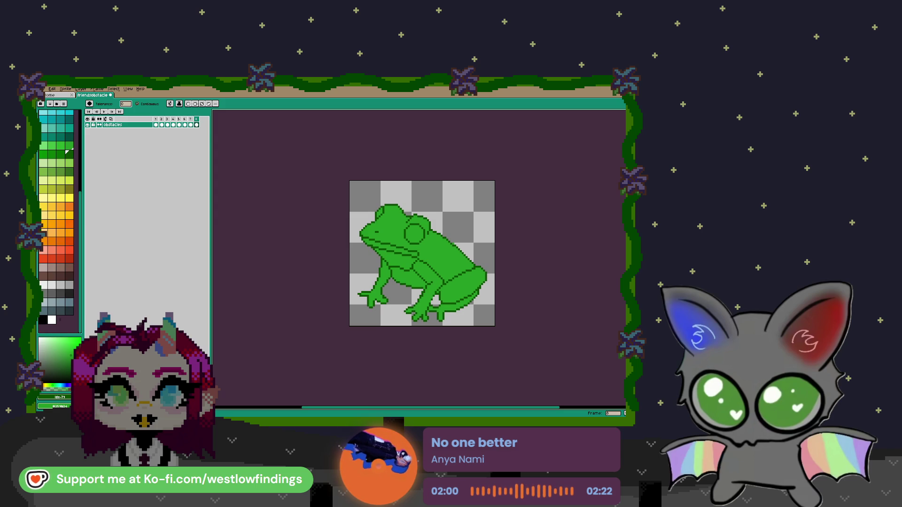
Recolour the frog's green body fill red-orange using a Magic Wand selection.
{"action": "left_click", "coordinate": [69, 250]}
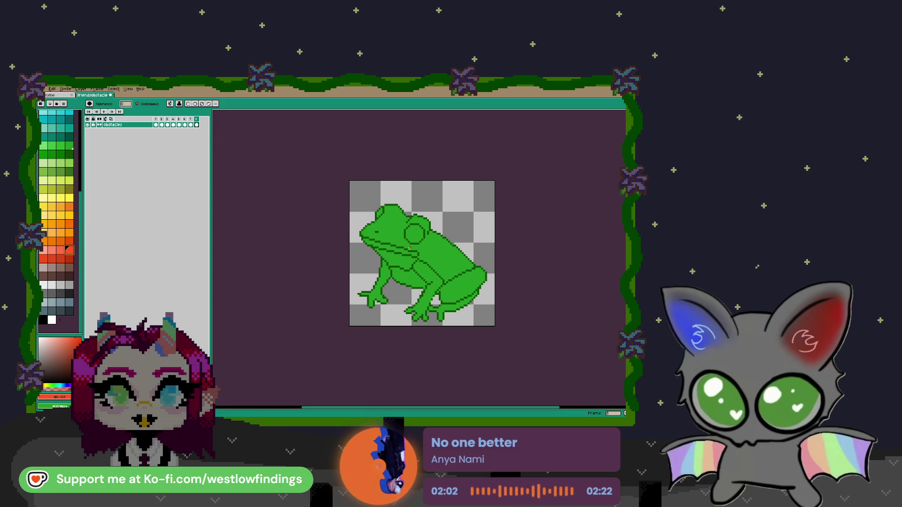
{"action": "key", "text": "w"}
{"action": "left_click", "coordinate": [415, 241]}
{"action": "key", "text": "f"}
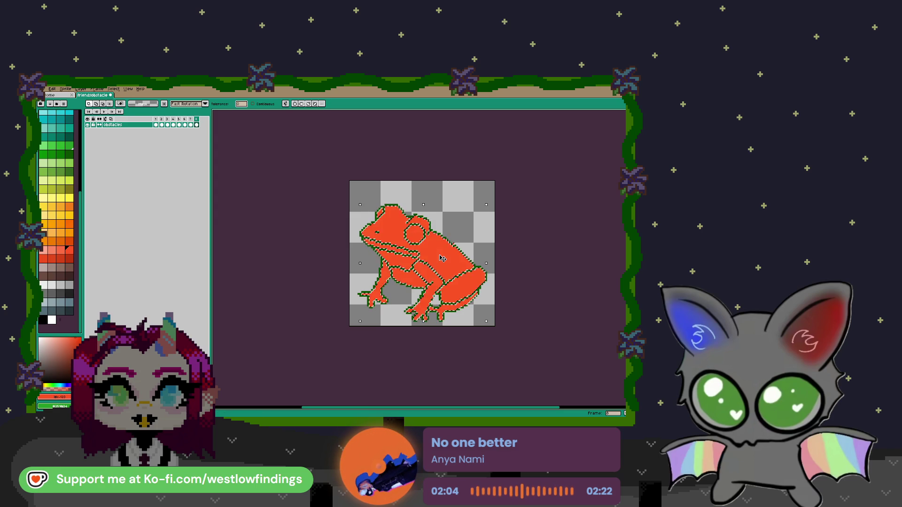
{"action": "key", "text": "ctrl+d"}
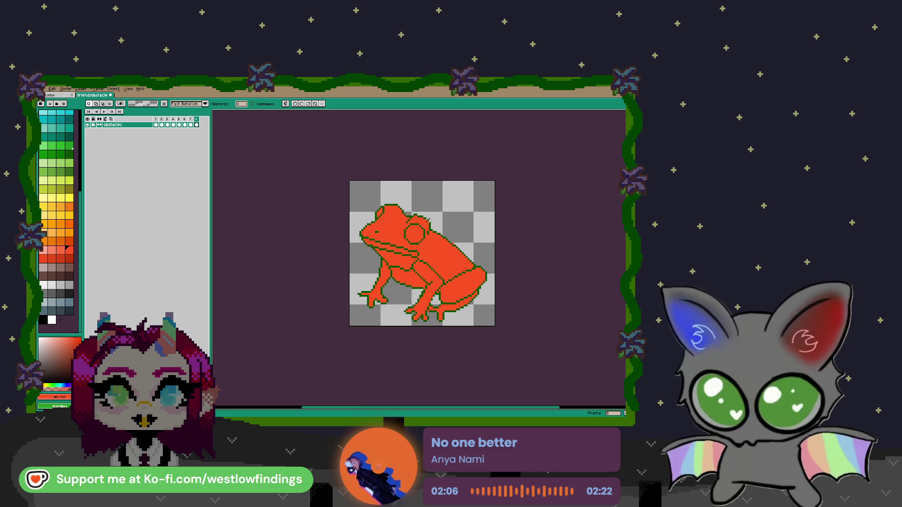
Select the frog's green outline pixels and fill them black.
{"action": "key", "text": "ctrl+shift+d"}
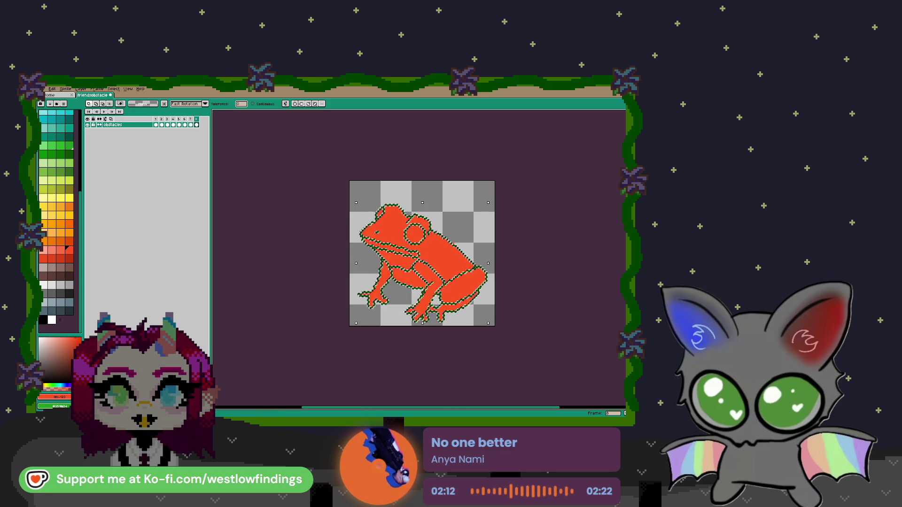
{"action": "left_click", "coordinate": [42, 320]}
{"action": "key", "text": "f"}
{"action": "key", "text": "ctrl+d"}
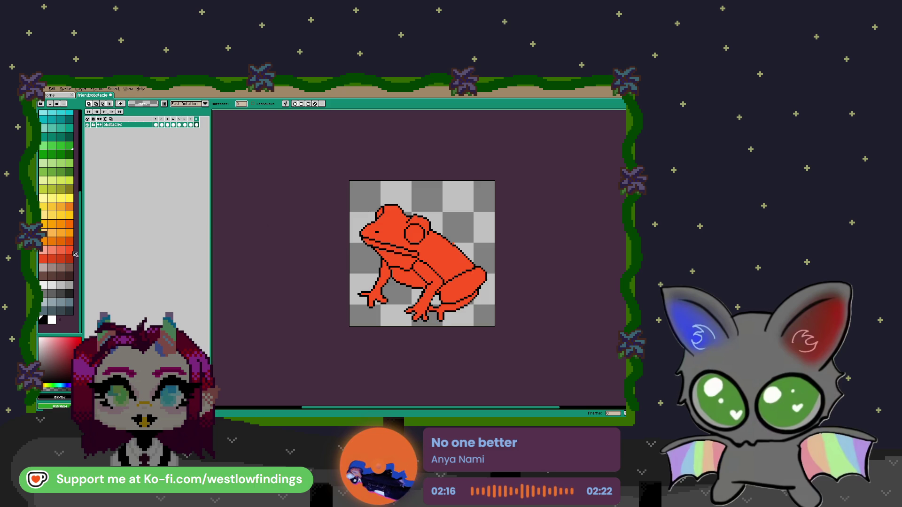
Draw an orange flame outline up the frog's left side with the Pencil.
{"action": "left_click", "coordinate": [392, 244], "text": "alt"}
{"action": "scroll", "coordinate": [392, 244], "scroll_direction": "up", "scroll_amount": 1}
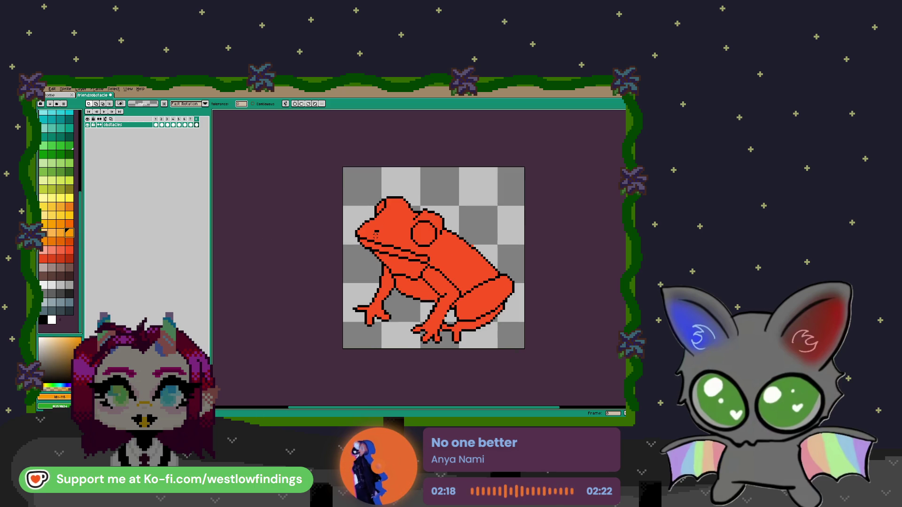
{"action": "key", "text": "b"}
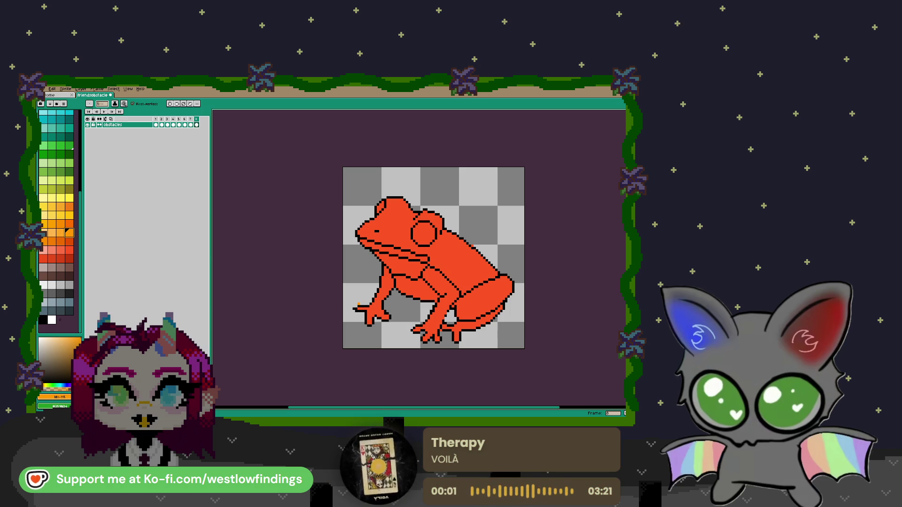
{"action": "mouse_move", "coordinate": [362, 299]}
{"action": "left_mouse_down"}
{"action": "mouse_move", "coordinate": [348, 235]}
{"action": "mouse_move", "coordinate": [355, 189]}
{"action": "mouse_move", "coordinate": [375, 193]}
{"action": "mouse_move", "coordinate": [409, 174]}
{"action": "mouse_move", "coordinate": [424, 197]}
{"action": "mouse_move", "coordinate": [455, 190]}
{"action": "mouse_move", "coordinate": [477, 205]}
{"action": "mouse_move", "coordinate": [478, 220]}
{"action": "mouse_move", "coordinate": [491, 209]}
{"action": "mouse_move", "coordinate": [490, 243]}
{"action": "mouse_move", "coordinate": [511, 260]}
{"action": "mouse_move", "coordinate": [516, 295]}
{"action": "mouse_move", "coordinate": [489, 326]}
{"action": "left_mouse_up"}
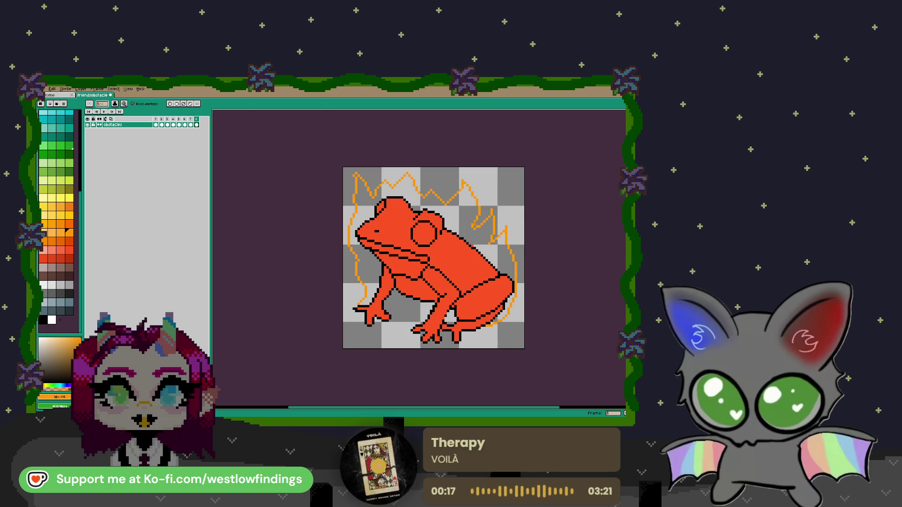
Fill the flame area around the frog with a lighter orange.
{"action": "key", "text": "w"}
{"action": "left_click", "coordinate": [48, 245]}
{"action": "key", "text": "g"}
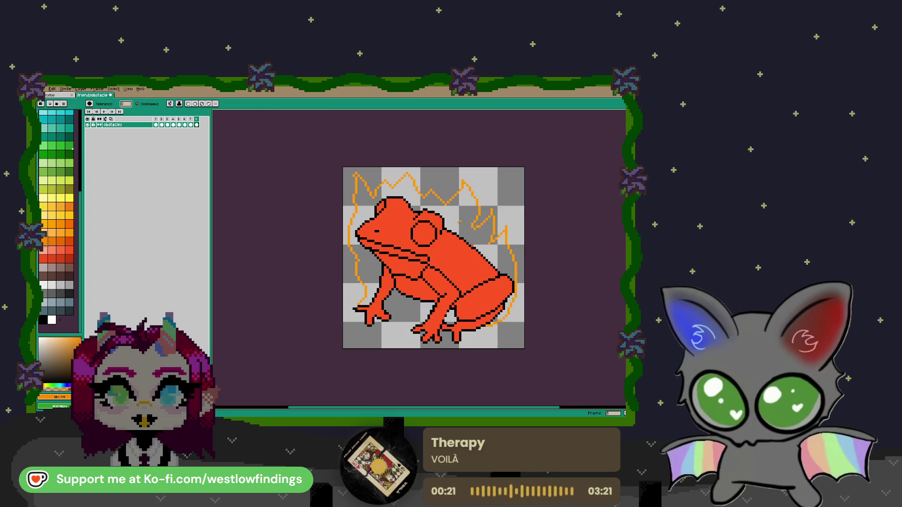
{"action": "left_click", "coordinate": [460, 223]}
{"action": "scroll", "coordinate": [455, 230], "scroll_direction": "down", "scroll_amount": 2}
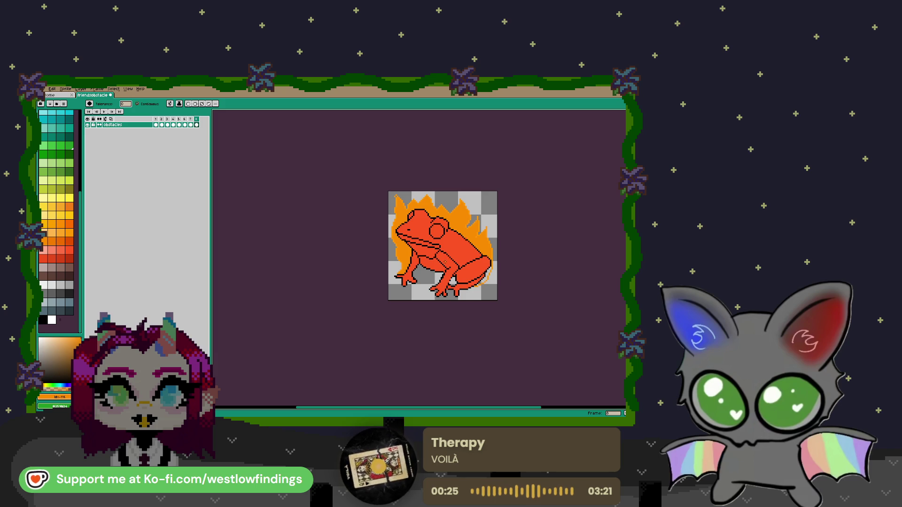
{"action": "scroll", "coordinate": [474, 314], "scroll_direction": "up", "scroll_amount": 1}
{"action": "scroll", "coordinate": [474, 314], "scroll_direction": "up", "scroll_amount": 3}
Fill the remaining flame gap at the frog's lower right with orange.
{"action": "key", "text": "b"}
{"action": "scroll", "coordinate": [431, 229], "scroll_direction": "down", "scroll_amount": 3}
{"action": "left_click_drag", "start_coordinate": [431, 229], "coordinate": [439, 247]}
{"action": "key", "text": "g"}
{"action": "left_click", "coordinate": [477, 285]}
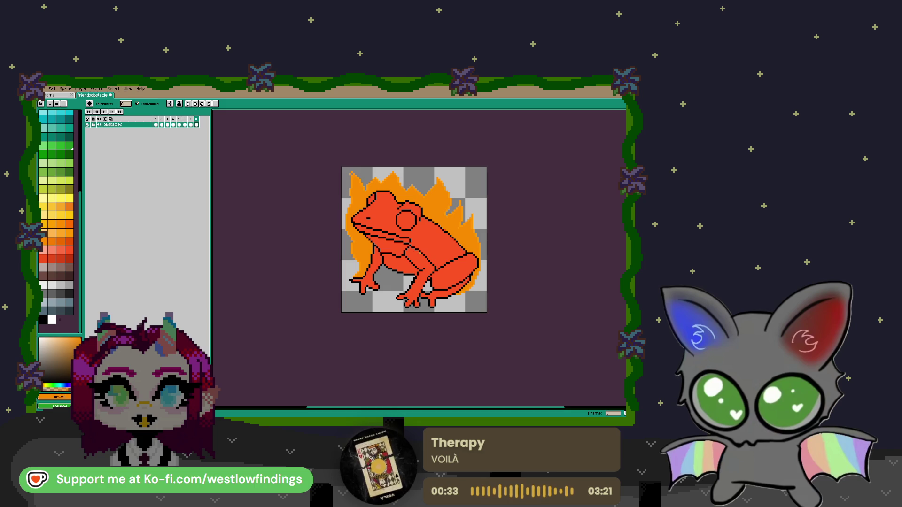
Reshape the top of the left flame, raising its tip with the sampled flame orange.
{"action": "key", "text": "v"}
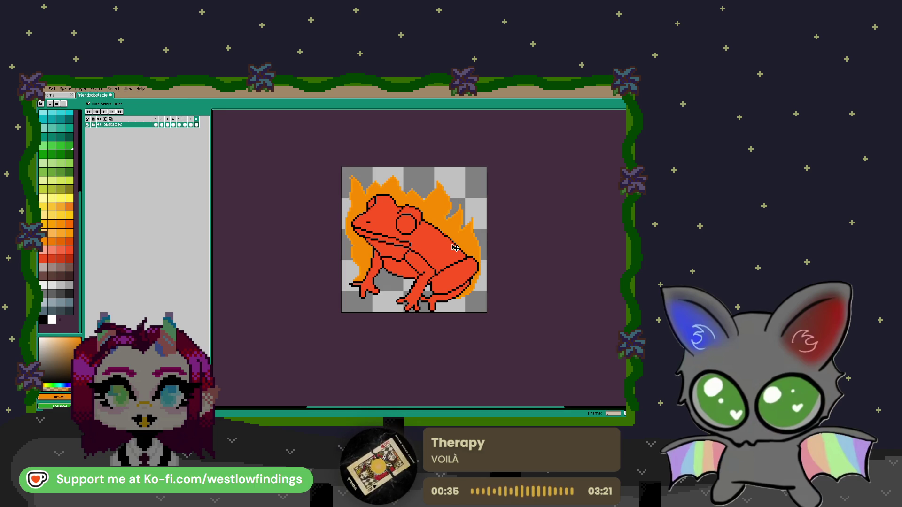
{"action": "scroll", "coordinate": [357, 168], "scroll_direction": "up", "scroll_amount": 1}
{"action": "scroll", "coordinate": [351, 169], "scroll_direction": "up", "scroll_amount": 1}
{"action": "key", "text": "b"}
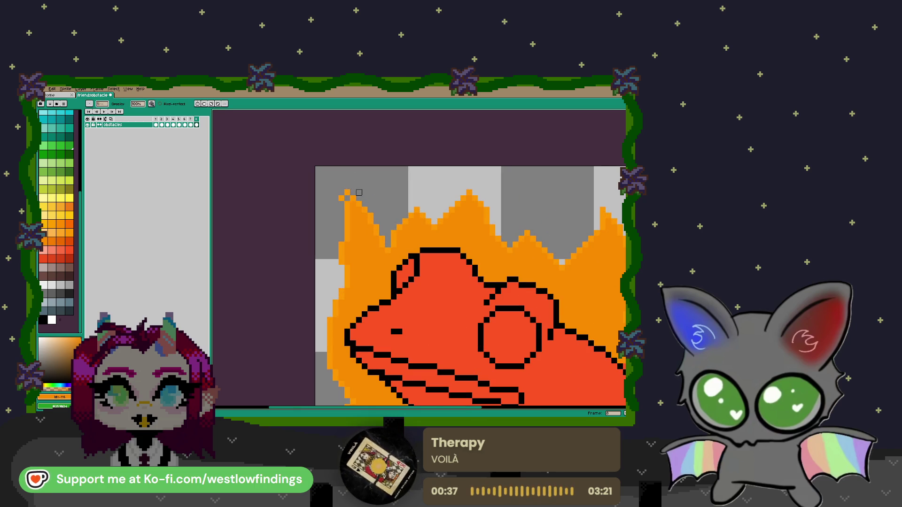
{"action": "left_click_drag", "start_coordinate": [359, 198], "coordinate": [371, 214]}
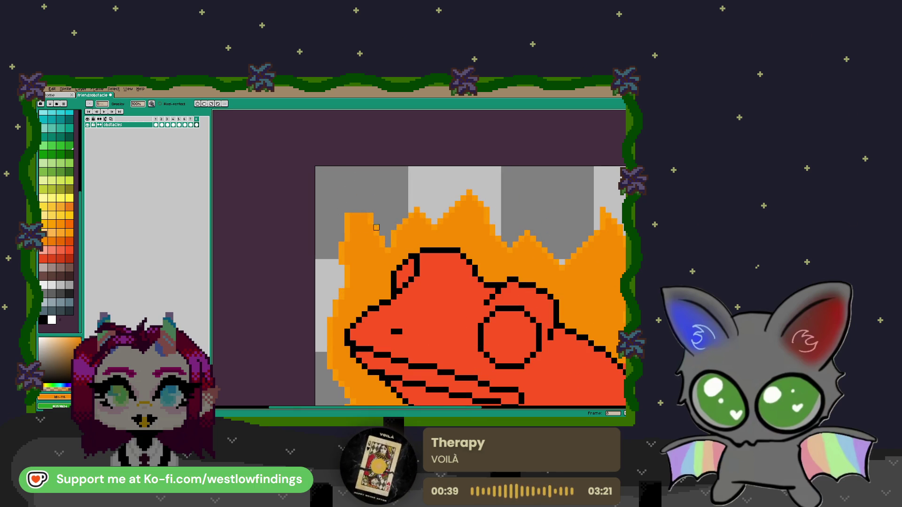
{"action": "key", "text": "i"}
{"action": "left_click", "coordinate": [360, 220]}
{"action": "key", "text": "b"}
{"action": "left_click_drag", "start_coordinate": [369, 209], "coordinate": [350, 209]}
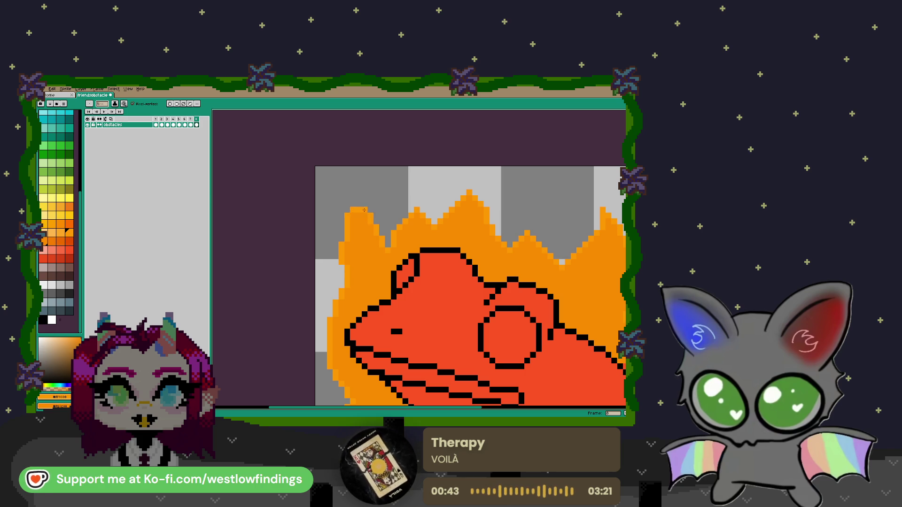
Recentre the fiery frog and zoom in on its head and eye.
{"action": "scroll", "coordinate": [372, 227], "scroll_direction": "down", "scroll_amount": 4}
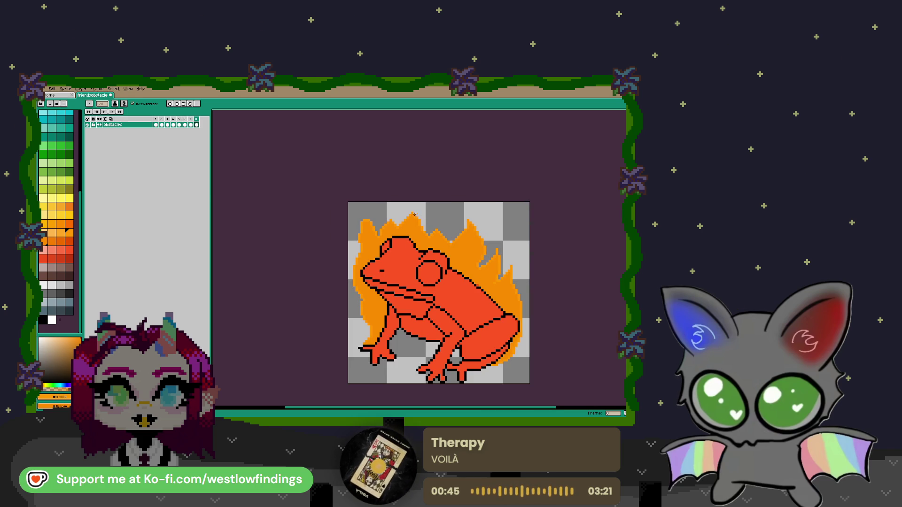
{"action": "scroll", "coordinate": [410, 211], "scroll_direction": "down", "scroll_amount": 2}
{"action": "left_click_drag", "start_coordinate": [495, 273], "coordinate": [447, 255]}
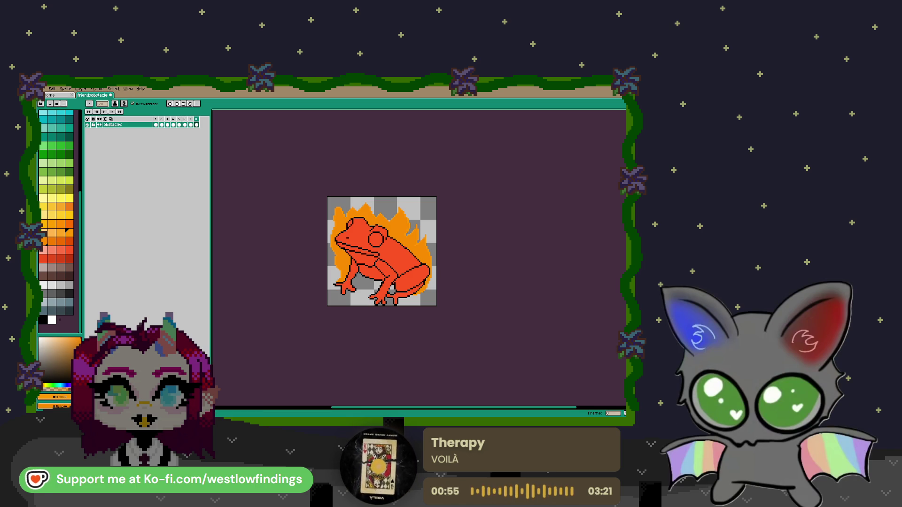
{"action": "scroll", "coordinate": [377, 239], "scroll_direction": "up", "scroll_amount": 3}
{"action": "scroll", "coordinate": [377, 240], "scroll_direction": "up", "scroll_amount": 1}
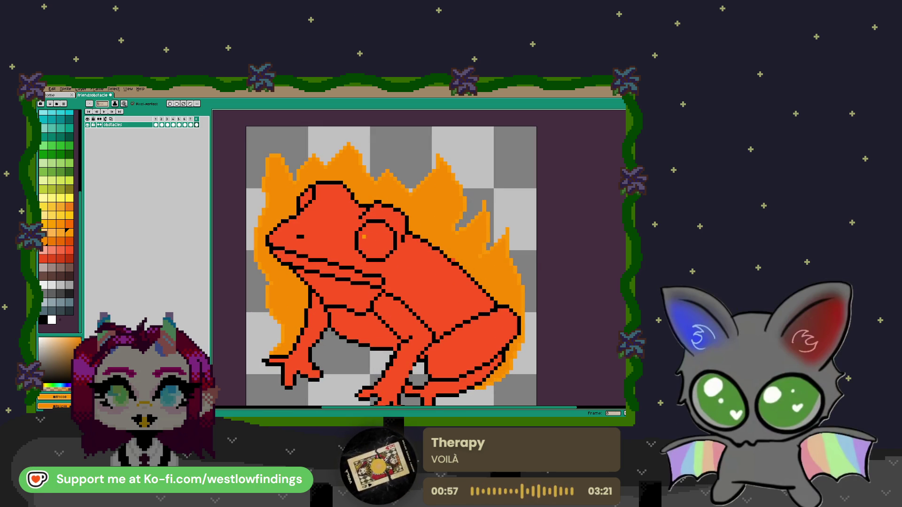
{"action": "scroll", "coordinate": [364, 252], "scroll_direction": "up", "scroll_amount": 1}
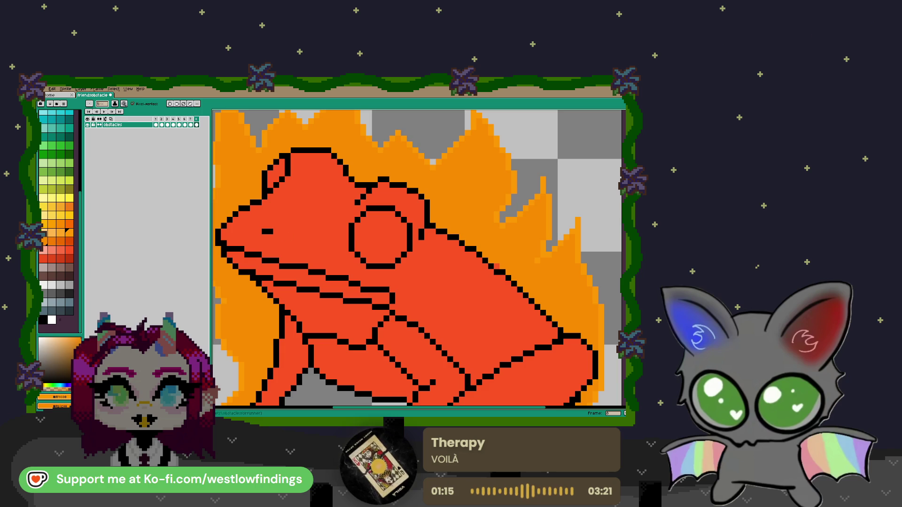
Fill the frog's eye and nostril with dark grey.
{"action": "left_click", "coordinate": [61, 294]}
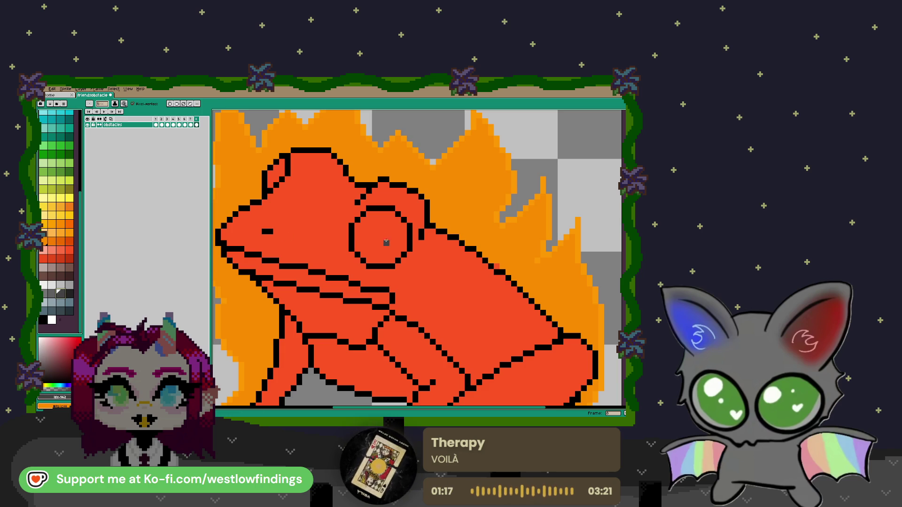
{"action": "key", "text": "g"}
{"action": "left_click", "coordinate": [387, 243]}
{"action": "left_click", "coordinate": [275, 173]}
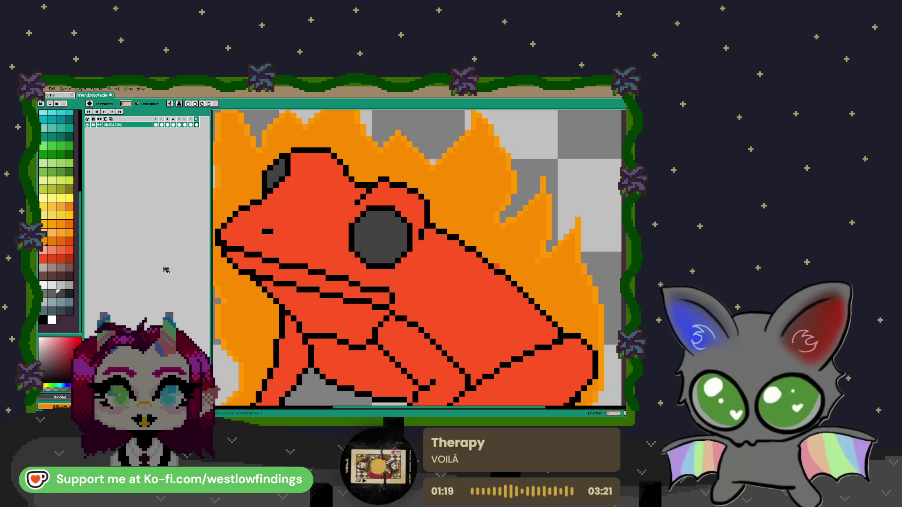
Shade the lower eye and part of the nostril with a darker grey.
{"action": "left_click", "coordinate": [69, 294]}
{"action": "key", "text": "b"}
{"action": "left_click_drag", "start_coordinate": [382, 245], "coordinate": [361, 249]}
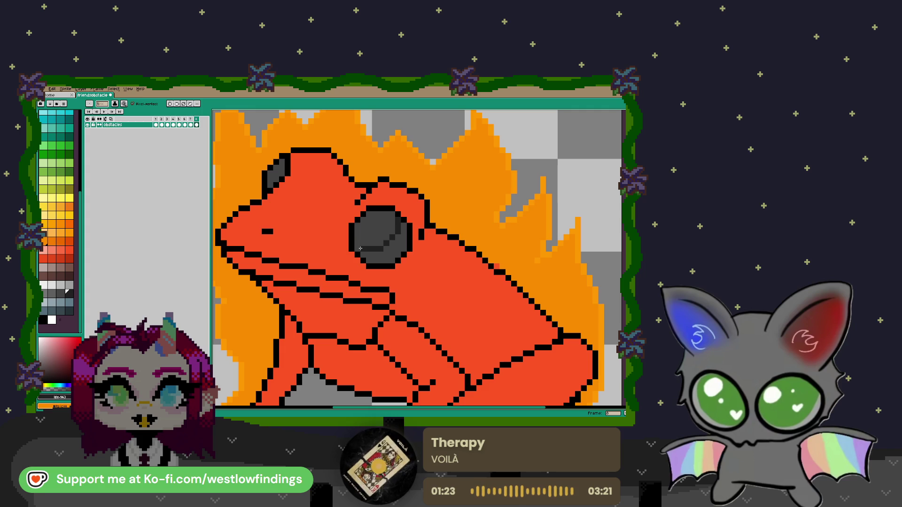
{"action": "key", "text": "g"}
{"action": "left_click", "coordinate": [369, 254]}
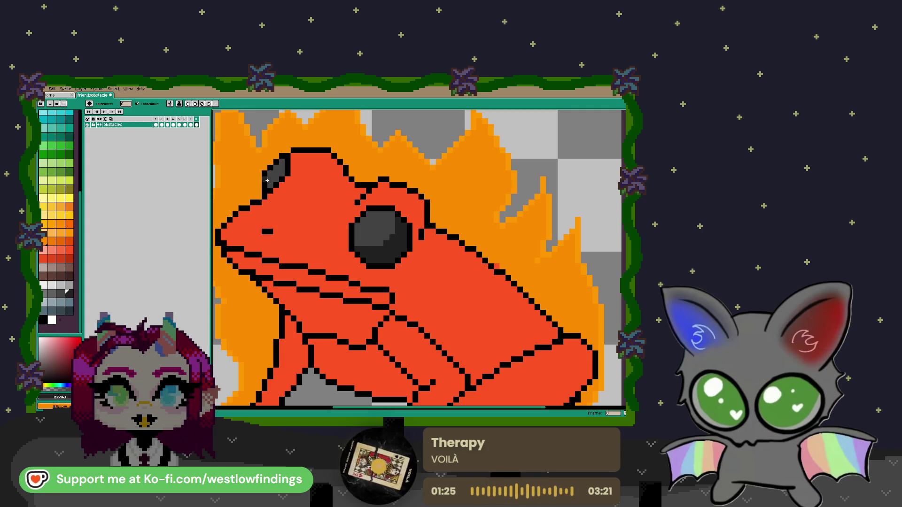
{"action": "key", "text": "b"}
{"action": "left_click_drag", "start_coordinate": [275, 178], "coordinate": [278, 175]}
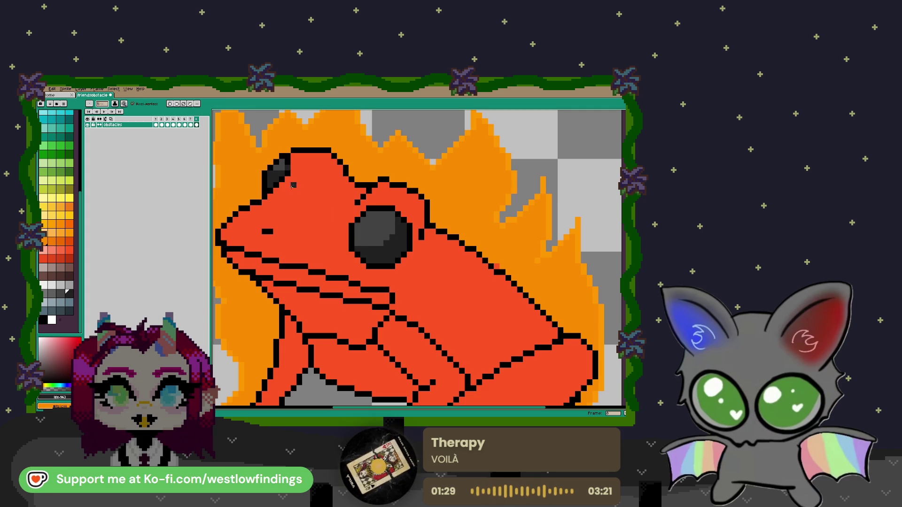
{"action": "scroll", "coordinate": [343, 221], "scroll_direction": "down", "scroll_amount": 1}
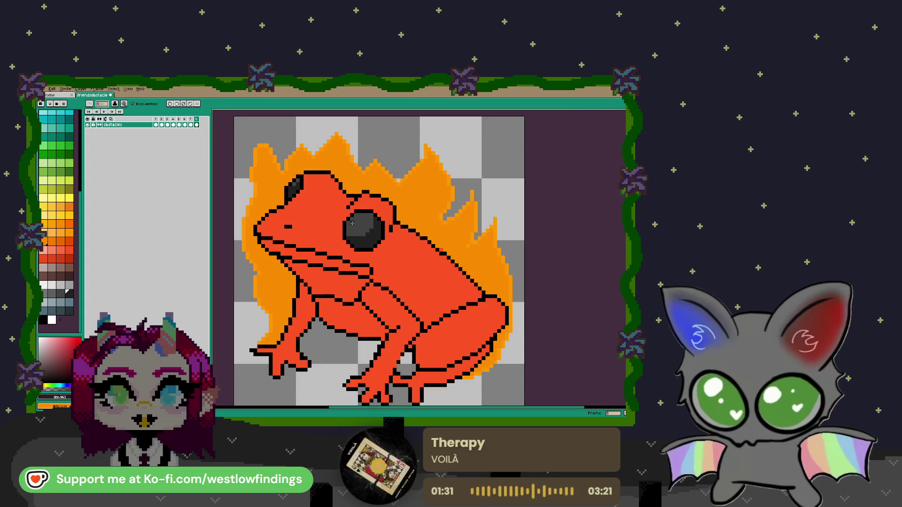
Place a white highlight pixel in the frog's eye.
{"action": "left_click", "coordinate": [44, 285]}
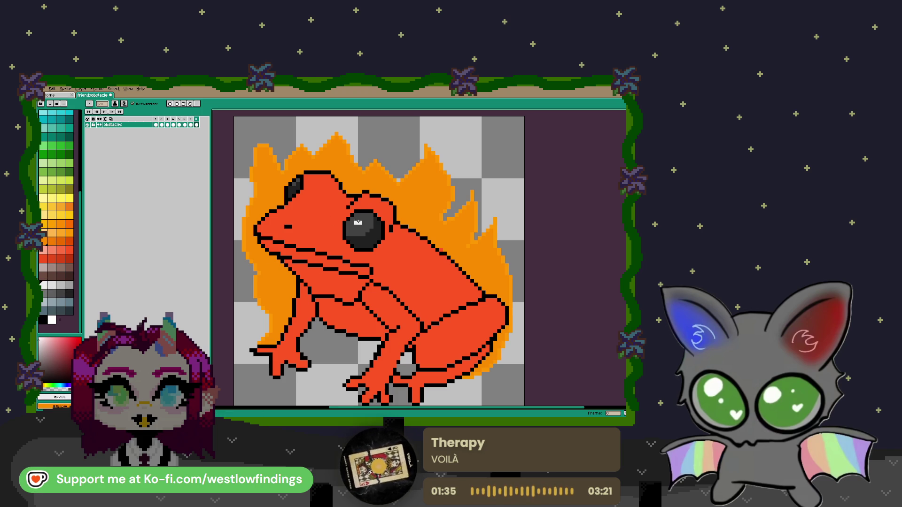
{"action": "left_click", "coordinate": [357, 225]}
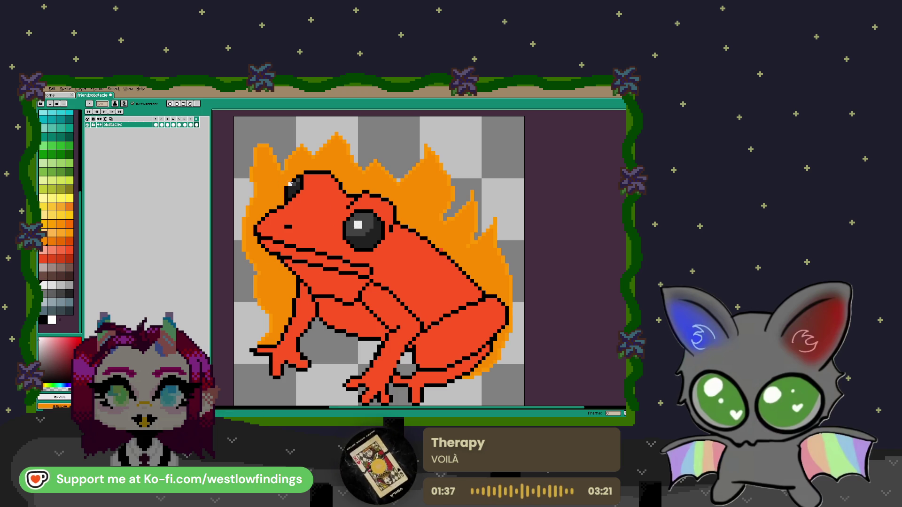
{"action": "scroll", "coordinate": [353, 259], "scroll_direction": "down", "scroll_amount": 1}
{"action": "scroll", "coordinate": [355, 262], "scroll_direction": "down", "scroll_amount": 1}
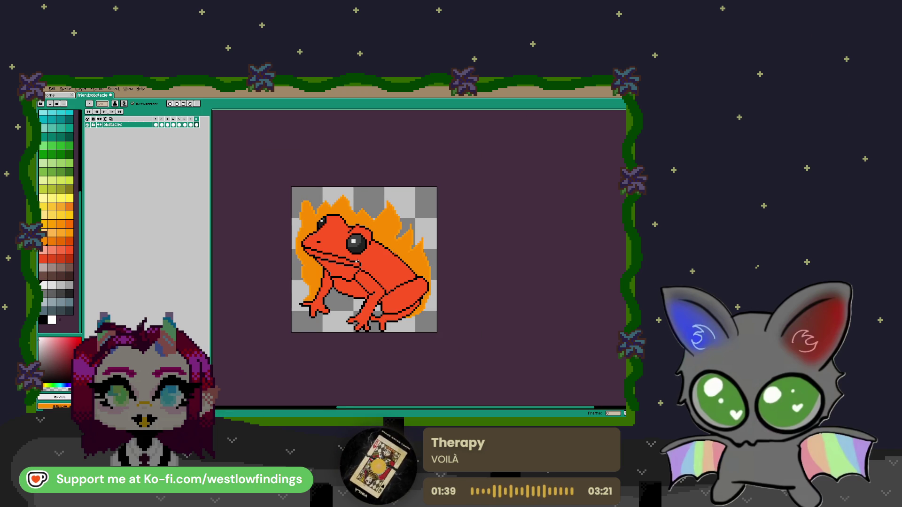
{"action": "scroll", "coordinate": [356, 262], "scroll_direction": "up", "scroll_amount": 1}
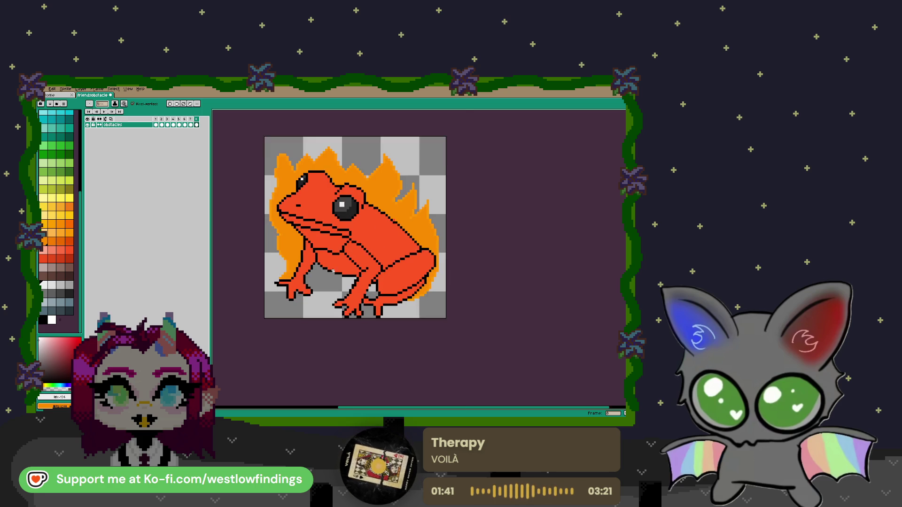
{"action": "scroll", "coordinate": [355, 262], "scroll_direction": "up", "scroll_amount": 1}
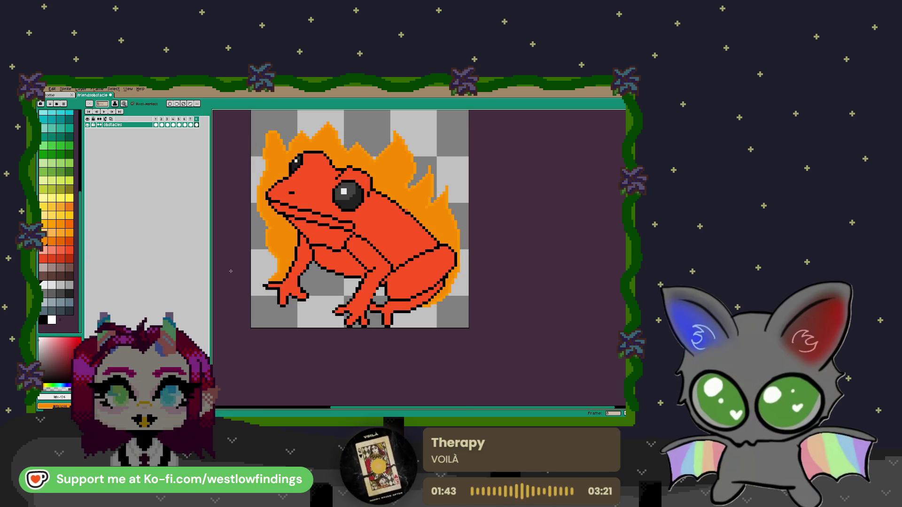
Sample the frog's red and fill the belly and chest with a lighter red.
{"action": "key", "text": "i"}
{"action": "left_click", "coordinate": [334, 263]}
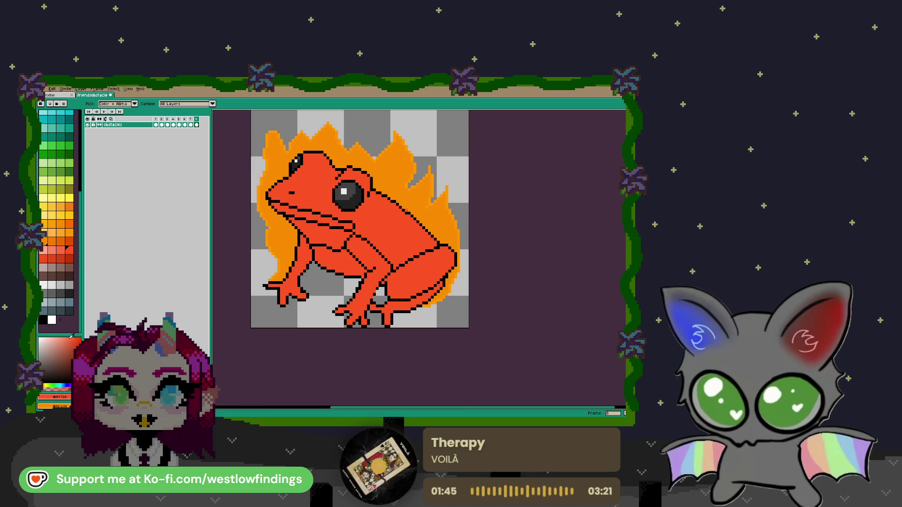
{"action": "key", "text": "g"}
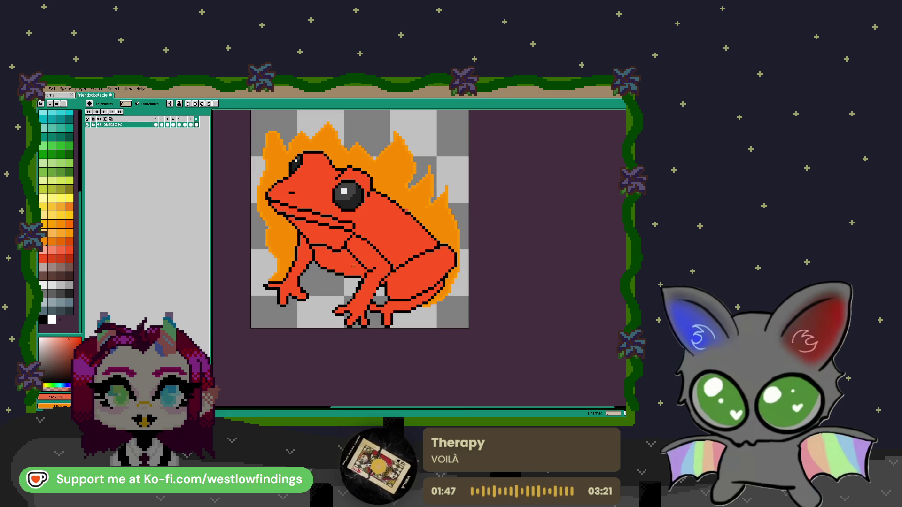
{"action": "left_click", "coordinate": [340, 263]}
{"action": "left_click", "coordinate": [324, 230]}
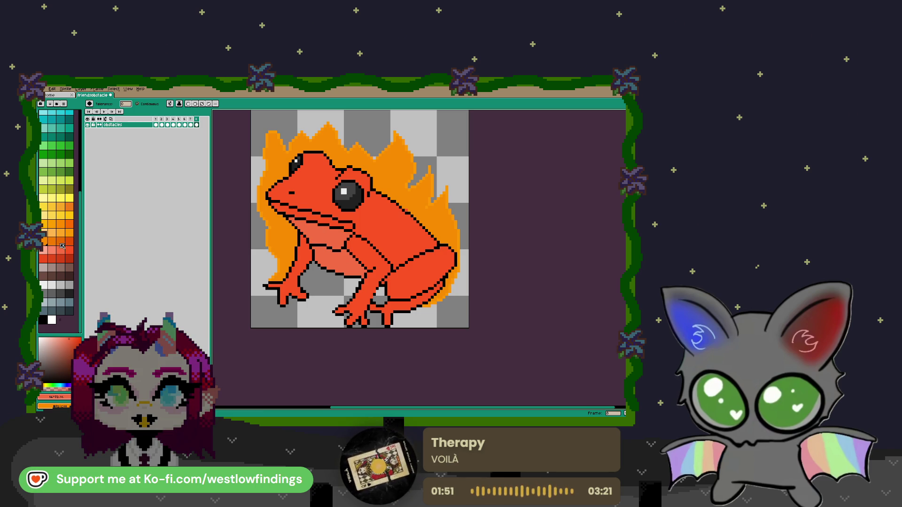
Fill the chest and throat strip under the jaw with salmon pink, undoing one wrong fill.
{"action": "left_click", "coordinate": [60, 251]}
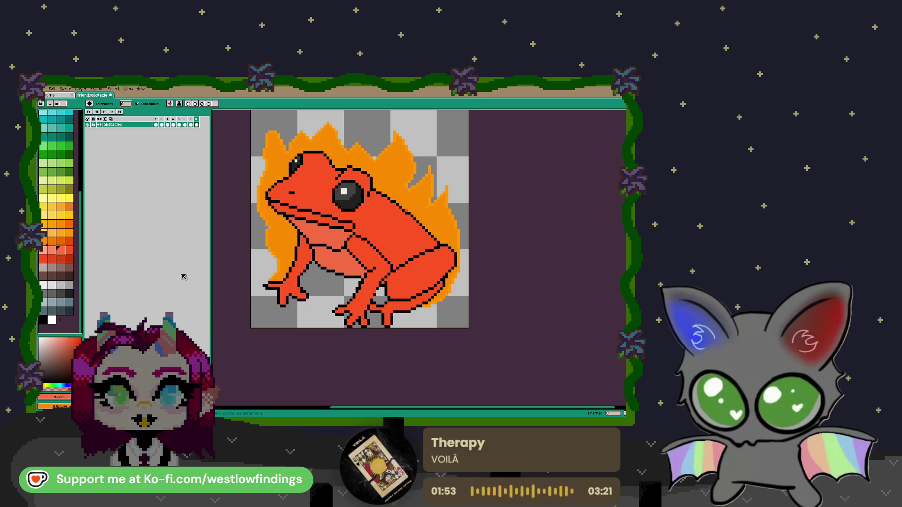
{"action": "left_click", "coordinate": [342, 259]}
{"action": "key", "text": "ctrl+z"}
{"action": "left_click", "coordinate": [51, 252]}
{"action": "left_click", "coordinate": [324, 241]}
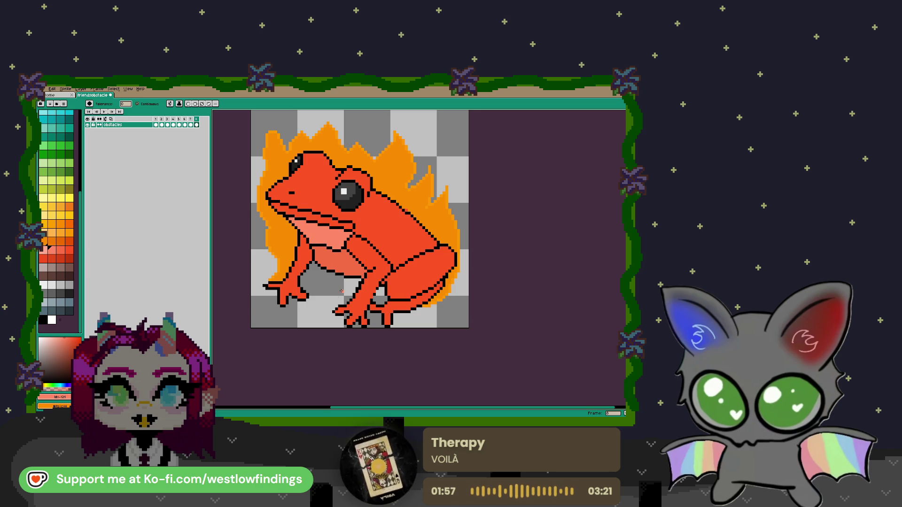
{"action": "left_click", "coordinate": [327, 221]}
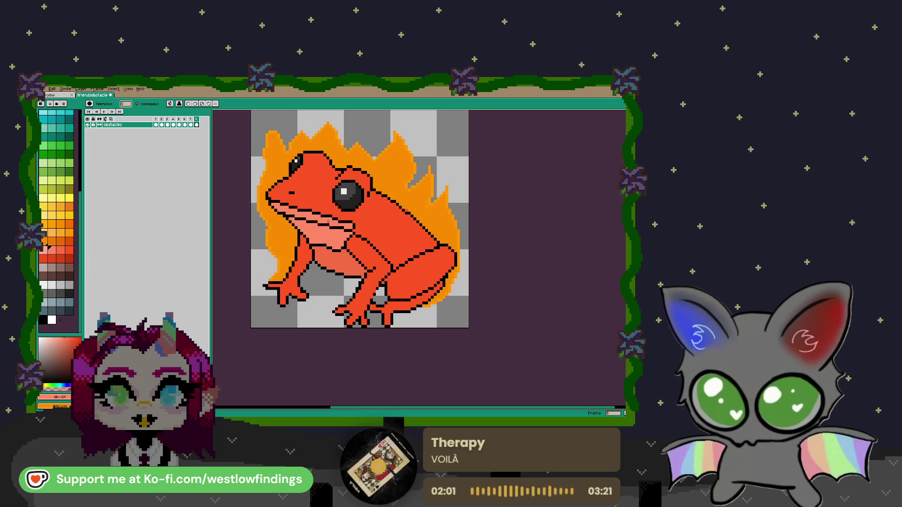
{"action": "scroll", "coordinate": [348, 269], "scroll_direction": "down", "scroll_amount": 1}
{"action": "scroll", "coordinate": [347, 269], "scroll_direction": "down", "scroll_amount": 1}
{"action": "scroll", "coordinate": [348, 269], "scroll_direction": "down", "scroll_amount": 1}
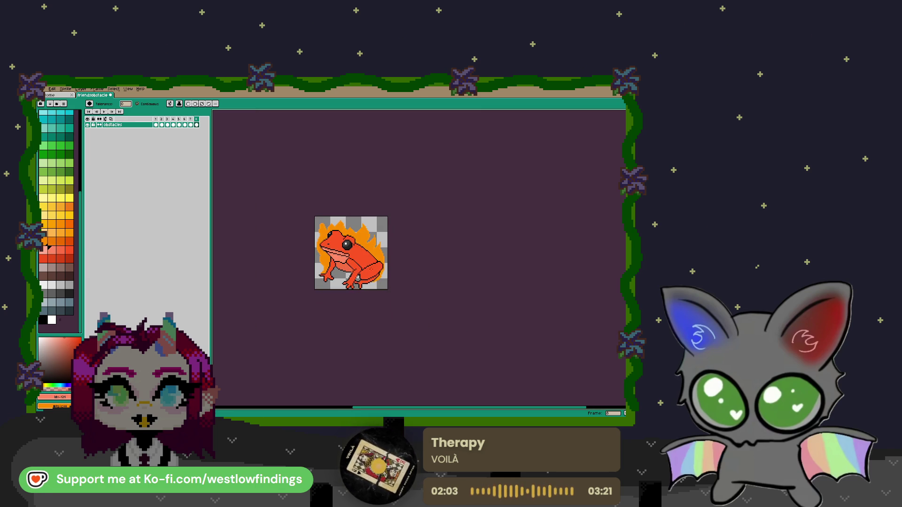
Fill the frog's lower leg strip with a darker red.
{"action": "scroll", "coordinate": [345, 296], "scroll_direction": "up", "scroll_amount": 2}
{"action": "scroll", "coordinate": [343, 297], "scroll_direction": "up", "scroll_amount": 1}
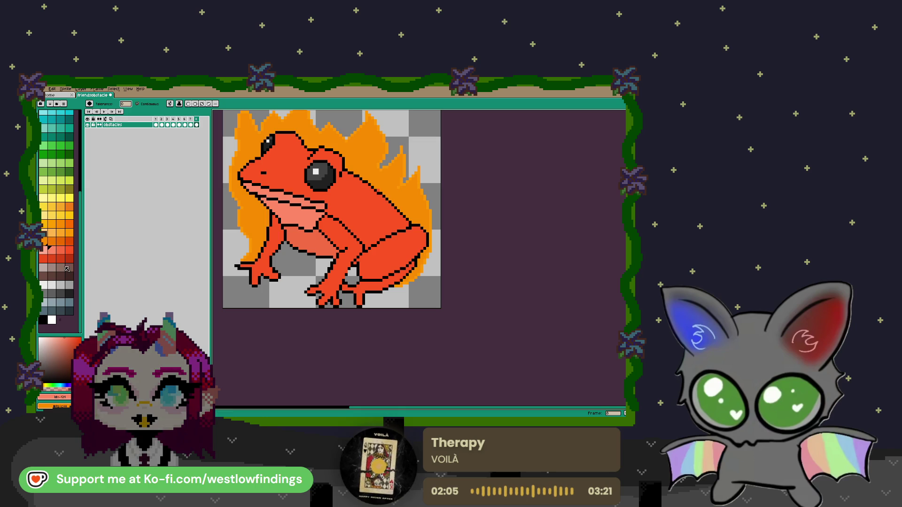
{"action": "left_click", "coordinate": [49, 258]}
{"action": "scroll", "coordinate": [400, 256], "scroll_direction": "up", "scroll_amount": 2}
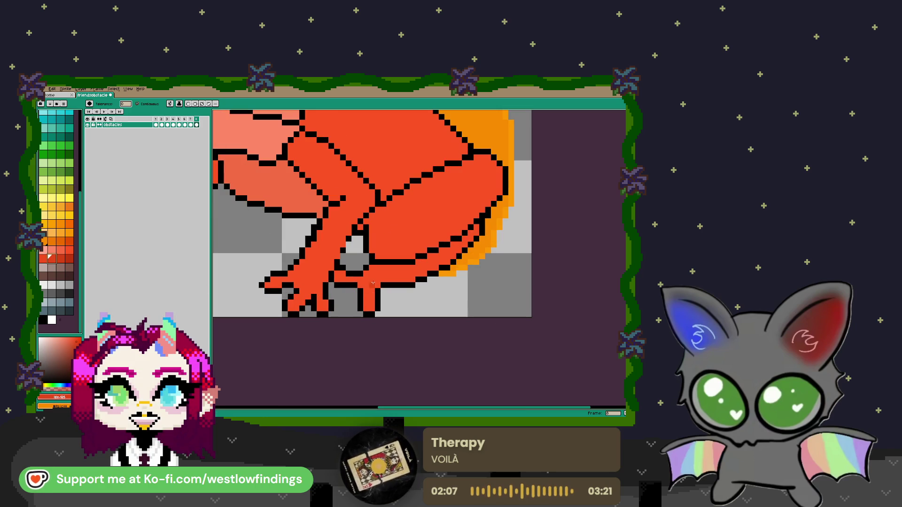
{"action": "left_click", "coordinate": [400, 270]}
Paint darker red shading down the front leg, undoing one stray stroke.
{"action": "scroll", "coordinate": [400, 255], "scroll_direction": "left", "scroll_amount": 2}
{"action": "scroll", "coordinate": [369, 255], "scroll_direction": "left", "scroll_amount": 3}
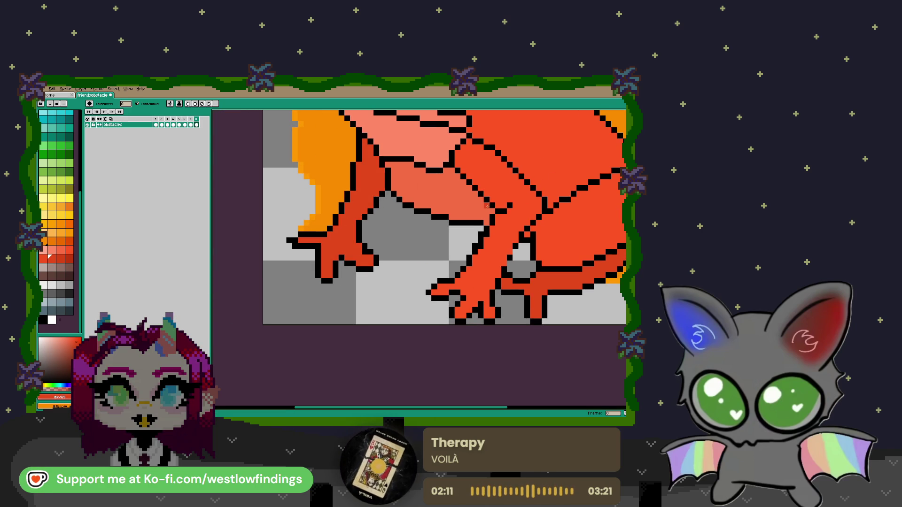
{"action": "scroll", "coordinate": [485, 289], "scroll_direction": "down", "scroll_amount": 3}
{"action": "left_click_drag", "start_coordinate": [485, 289], "coordinate": [476, 295]}
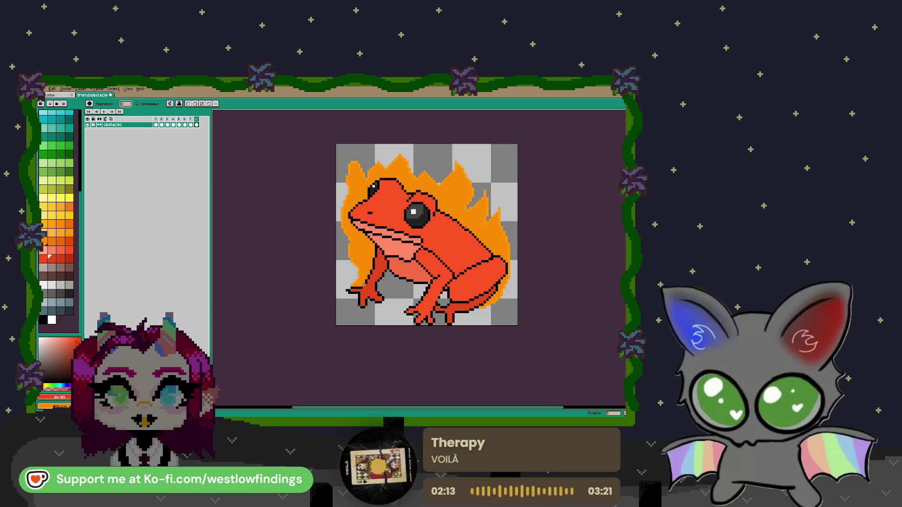
{"action": "key", "text": "ctrl+z"}
{"action": "scroll", "coordinate": [369, 283], "scroll_direction": "up", "scroll_amount": 3}
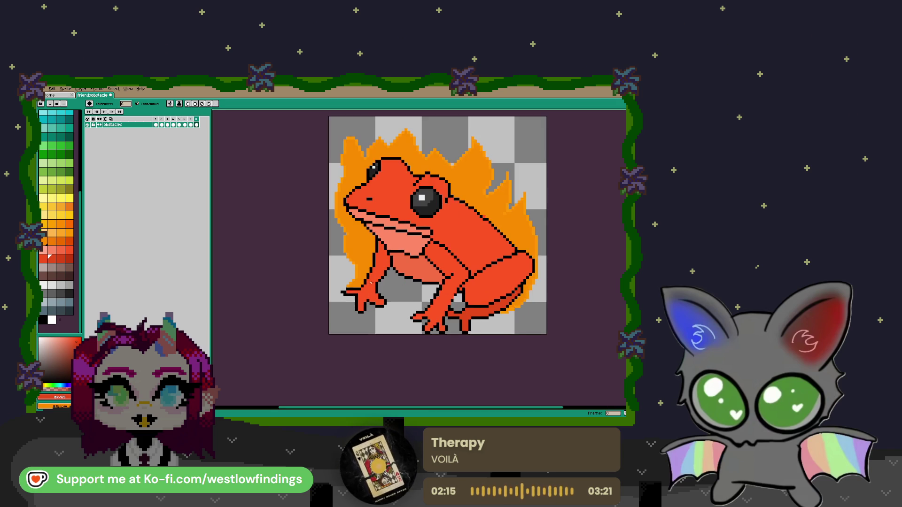
{"action": "mouse_move", "coordinate": [399, 225]}
{"action": "left_mouse_down"}
{"action": "mouse_move", "coordinate": [371, 294]}
{"action": "mouse_move", "coordinate": [382, 315]}
{"action": "left_mouse_up"}
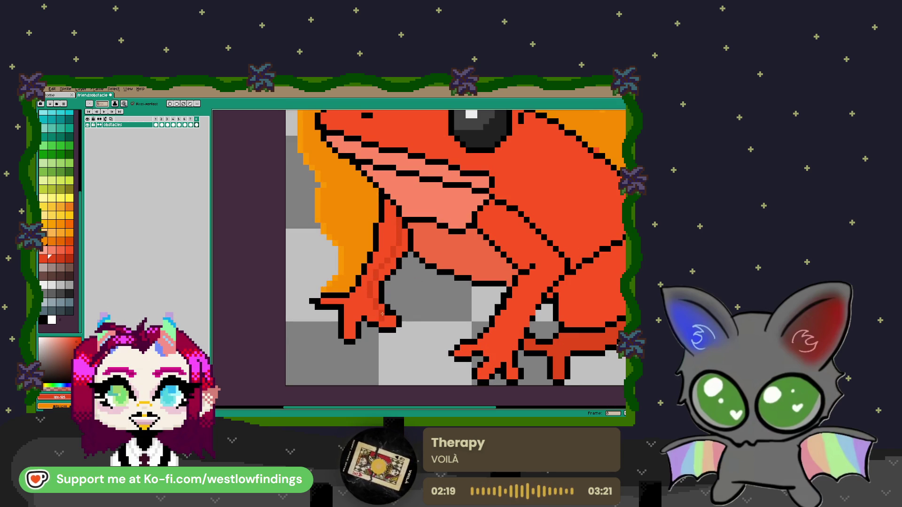
{"action": "key", "text": "g"}
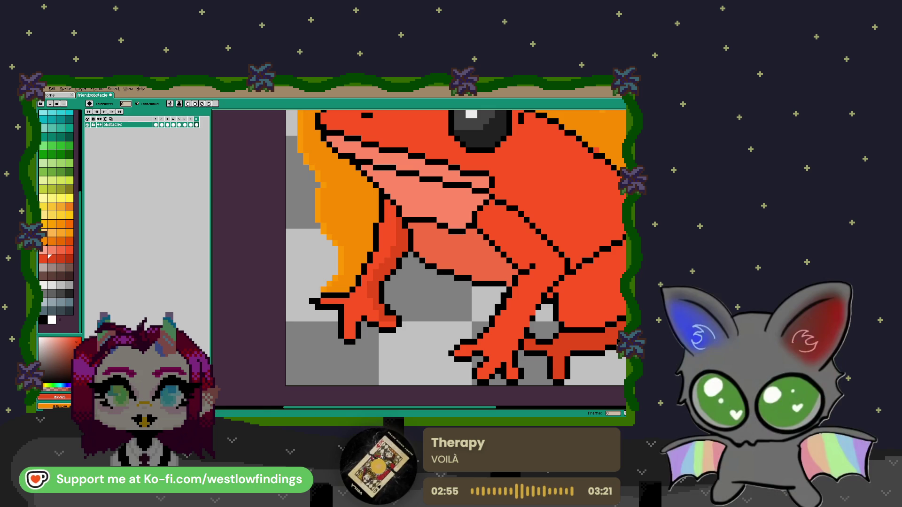
Zoom out to view the whole finished fire frog.
{"action": "scroll", "coordinate": [363, 304], "scroll_direction": "down", "scroll_amount": 3}
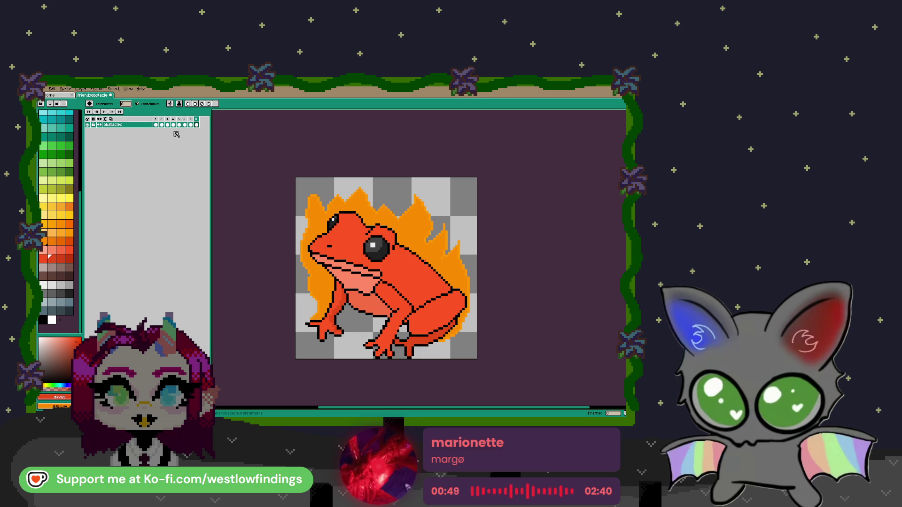
Play back all animation frames, return to the fire frog frame, and add a new frame.
{"action": "left_click", "coordinate": [191, 125]}
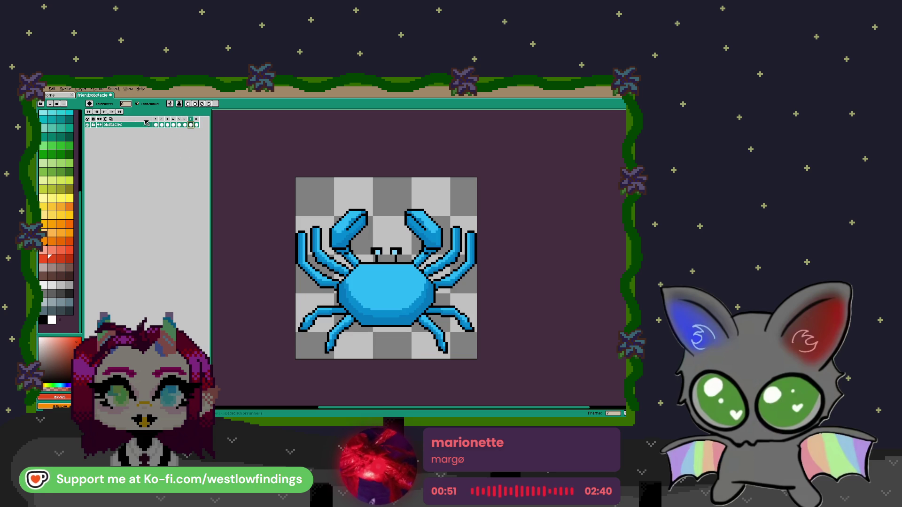
{"action": "left_click", "coordinate": [104, 112]}
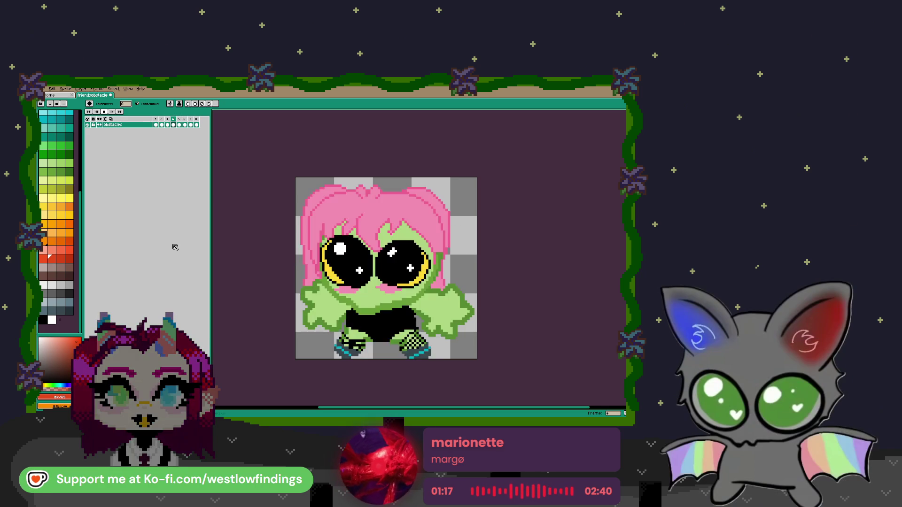
{"action": "key", "text": "Return"}
{"action": "key", "text": "Right"}
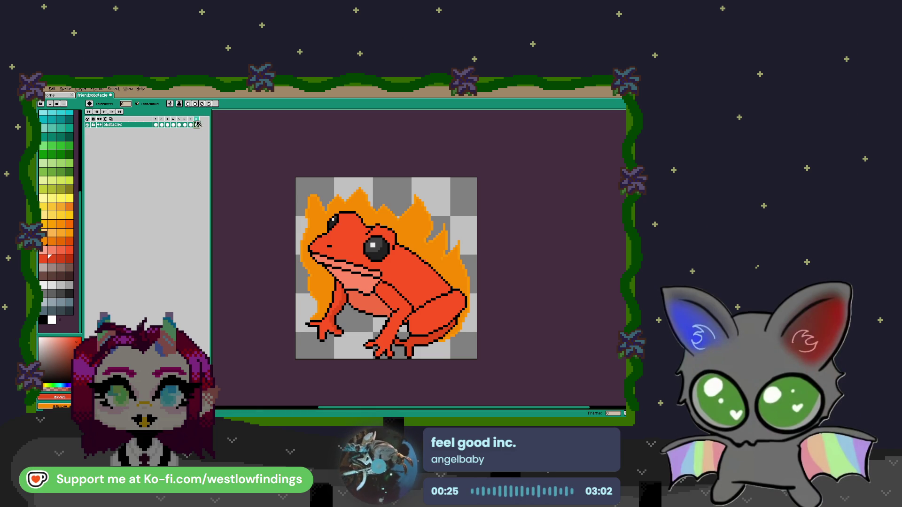
{"action": "key", "text": "alt+n"}
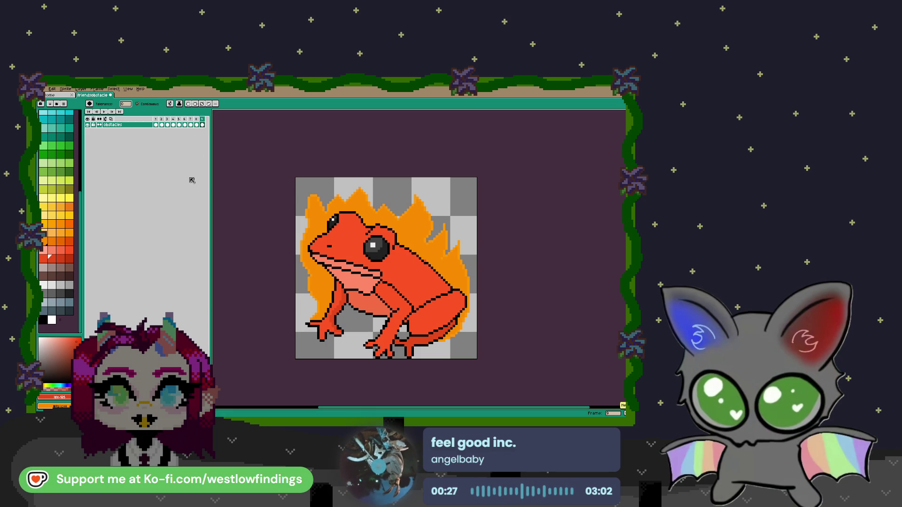
Wipe the frog drawing off the new frame's canvas for a fresh start.
{"action": "key", "text": "b"}
{"action": "scroll", "coordinate": [415, 274], "scroll_direction": "up", "scroll_amount": 10}
{"action": "scroll", "coordinate": [415, 274], "scroll_direction": "up", "scroll_amount": 5}
{"action": "scroll", "coordinate": [416, 273], "scroll_direction": "up", "scroll_amount": 8}
{"action": "left_click_drag", "start_coordinate": [500, 231], "coordinate": [322, 323]}
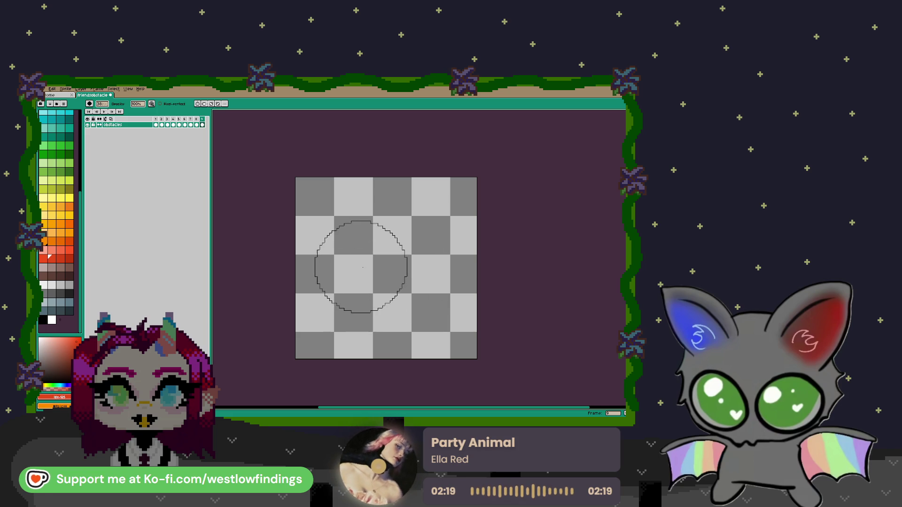
{"action": "key", "text": "b"}
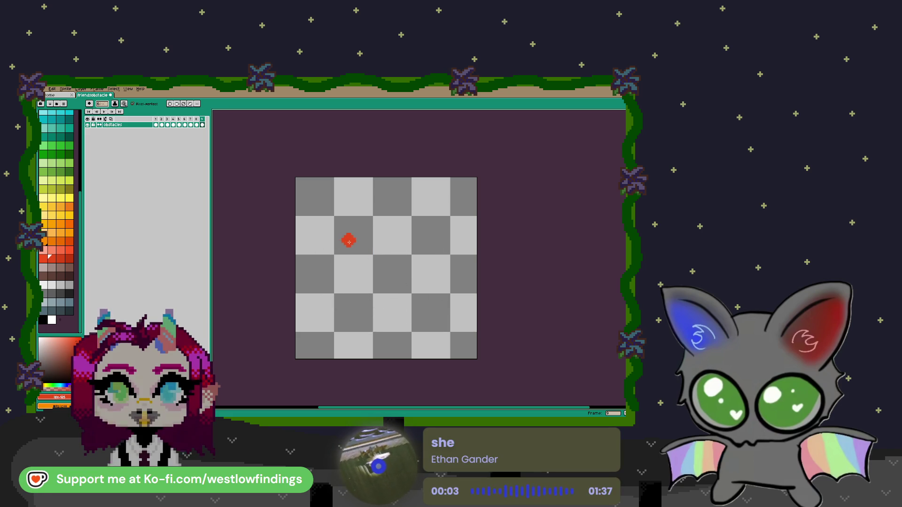
Draw the goat's red neck, the horn curving up from the head and the back line.
{"action": "mouse_move", "coordinate": [341, 242]}
{"action": "left_mouse_down"}
{"action": "mouse_move", "coordinate": [321, 262]}
{"action": "mouse_move", "coordinate": [339, 242]}
{"action": "mouse_move", "coordinate": [325, 277]}
{"action": "left_mouse_up"}
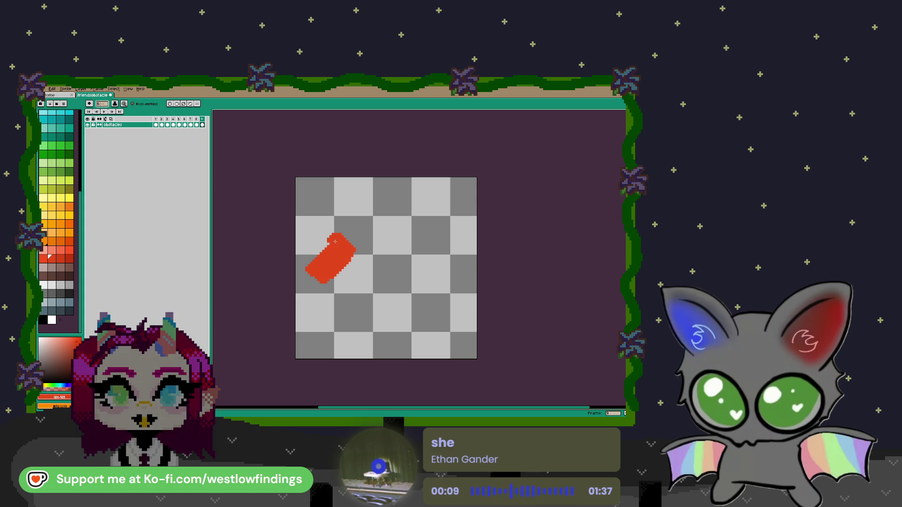
{"action": "mouse_move", "coordinate": [338, 241]}
{"action": "left_mouse_down"}
{"action": "mouse_move", "coordinate": [355, 211]}
{"action": "mouse_move", "coordinate": [402, 204]}
{"action": "mouse_move", "coordinate": [404, 224]}
{"action": "left_mouse_up"}
{"action": "left_click", "coordinate": [404, 258]}
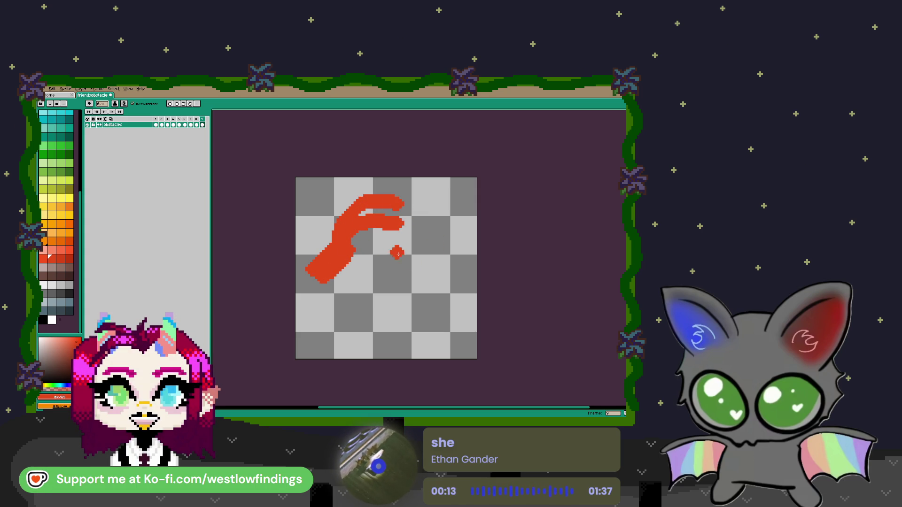
{"action": "key", "text": "ctrl+z"}
{"action": "mouse_move", "coordinate": [351, 249]}
{"action": "left_mouse_down"}
{"action": "mouse_move", "coordinate": [371, 281]}
{"action": "mouse_move", "coordinate": [443, 305]}
{"action": "mouse_move", "coordinate": [448, 325]}
{"action": "mouse_move", "coordinate": [437, 337]}
{"action": "mouse_move", "coordinate": [414, 343]}
{"action": "mouse_move", "coordinate": [407, 265]}
{"action": "left_mouse_up"}
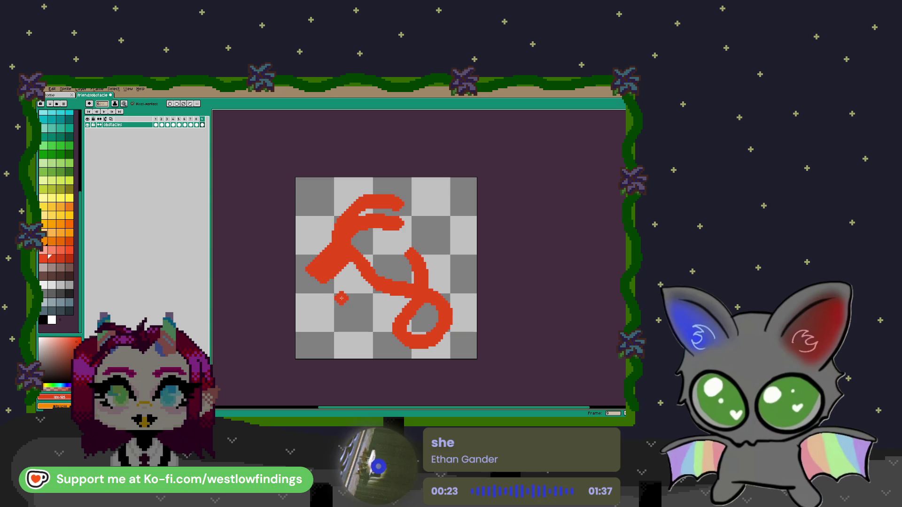
Draw the body curving into a looped tail and the front leg reaching left.
{"action": "mouse_move", "coordinate": [347, 262]}
{"action": "left_mouse_down"}
{"action": "mouse_move", "coordinate": [354, 305]}
{"action": "mouse_move", "coordinate": [369, 296]}
{"action": "mouse_move", "coordinate": [383, 303]}
{"action": "mouse_move", "coordinate": [369, 283]}
{"action": "mouse_move", "coordinate": [358, 297]}
{"action": "mouse_move", "coordinate": [430, 308]}
{"action": "mouse_move", "coordinate": [432, 329]}
{"action": "left_mouse_up"}
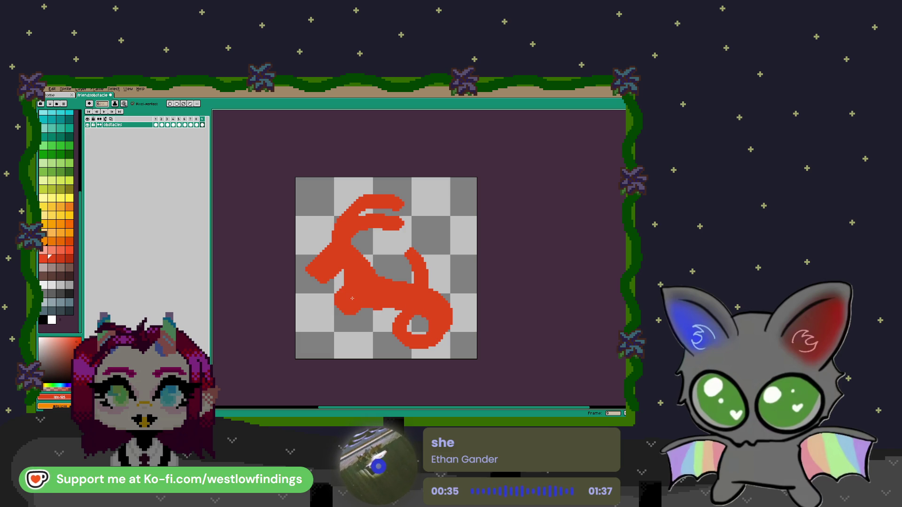
{"action": "mouse_move", "coordinate": [357, 310]}
{"action": "left_mouse_down"}
{"action": "mouse_move", "coordinate": [367, 319]}
{"action": "mouse_move", "coordinate": [326, 324]}
{"action": "mouse_move", "coordinate": [371, 351]}
{"action": "left_mouse_up"}
{"action": "key", "text": "ctrl+z"}
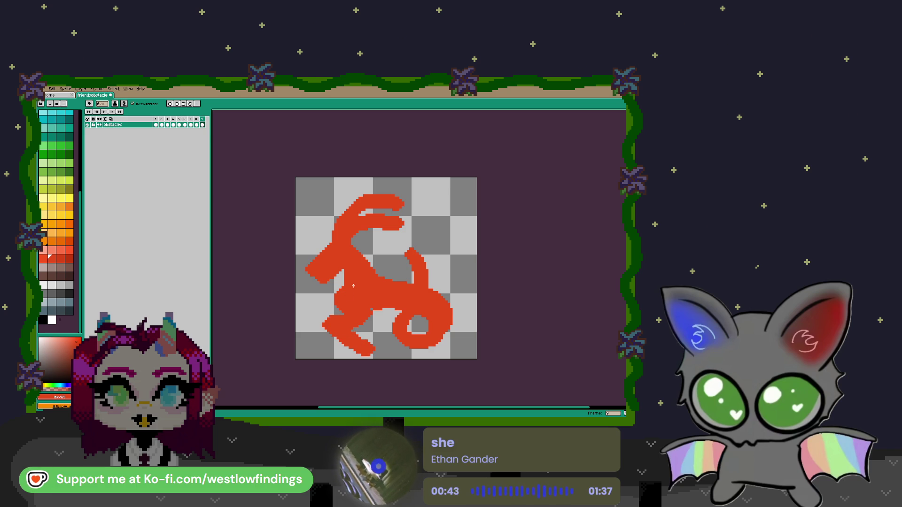
{"action": "left_click_drag", "start_coordinate": [340, 292], "coordinate": [308, 296]}
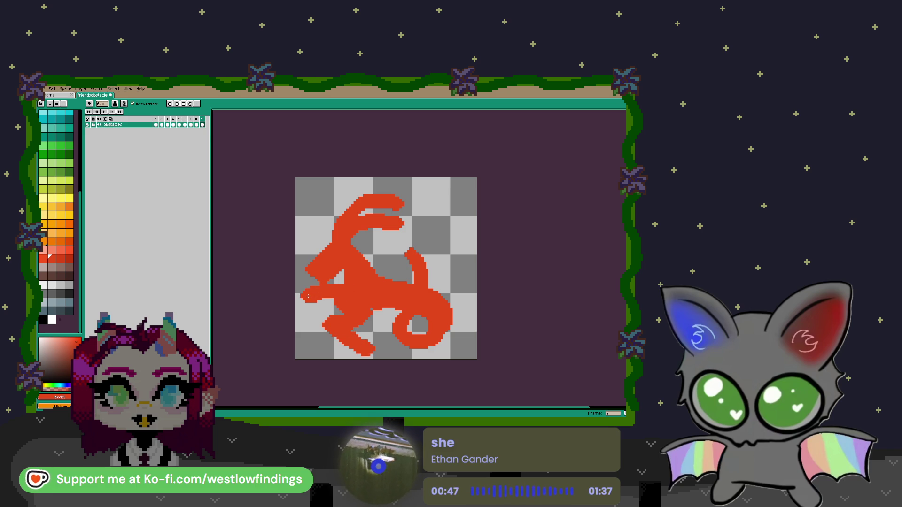
{"action": "scroll", "coordinate": [318, 283], "scroll_direction": "down", "scroll_amount": 7}
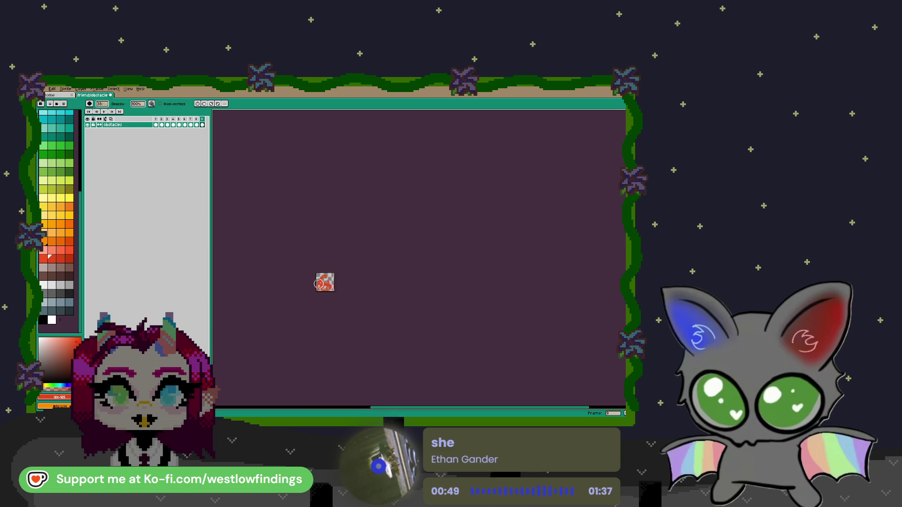
Zoom in on the goat's horns and undo the strokes that broke the horn.
{"action": "scroll", "coordinate": [318, 283], "scroll_direction": "up", "scroll_amount": 5}
{"action": "scroll", "coordinate": [315, 221], "scroll_direction": "up", "scroll_amount": 3}
{"action": "scroll", "coordinate": [312, 218], "scroll_direction": "down", "scroll_amount": 3}
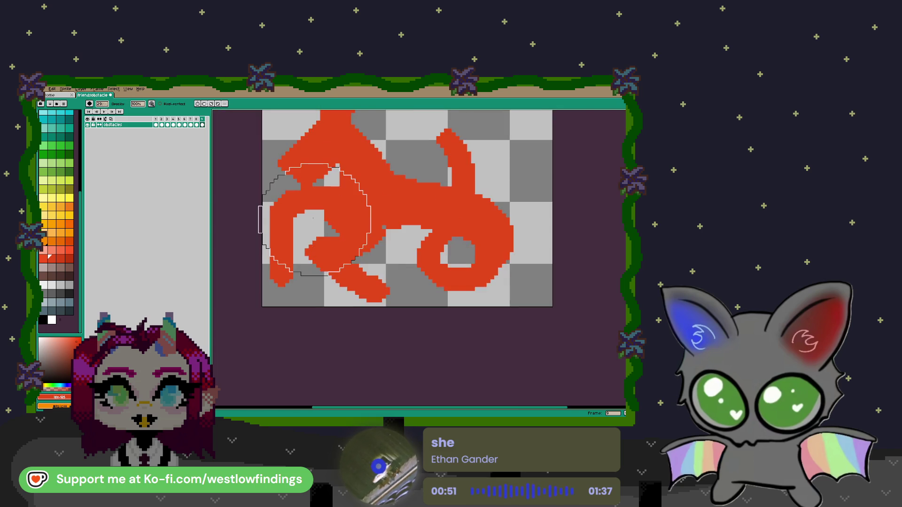
{"action": "left_click_drag", "start_coordinate": [316, 219], "coordinate": [367, 281]}
{"action": "key", "text": "minus"}
{"action": "key", "text": "minus"}
{"action": "key", "text": "minus"}
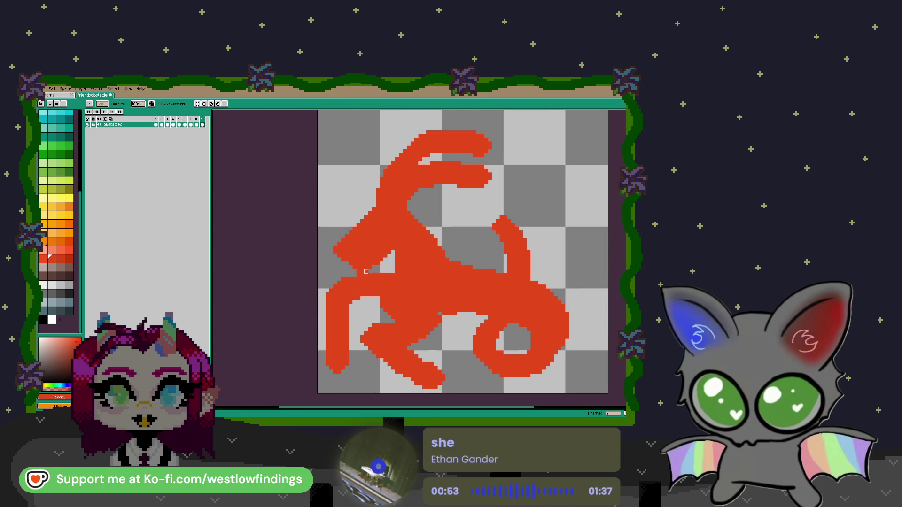
{"action": "scroll", "coordinate": [382, 275], "scroll_direction": "down", "scroll_amount": 1}
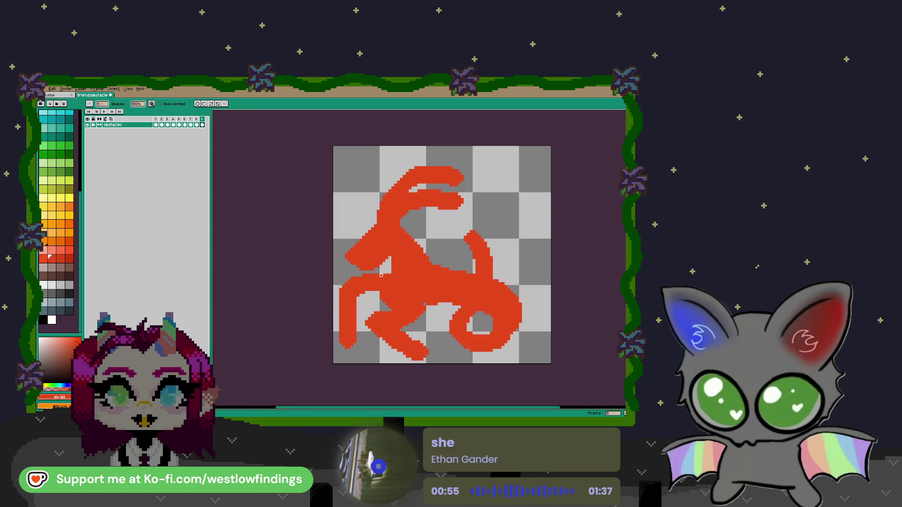
{"action": "scroll", "coordinate": [375, 272], "scroll_direction": "up", "scroll_amount": 1}
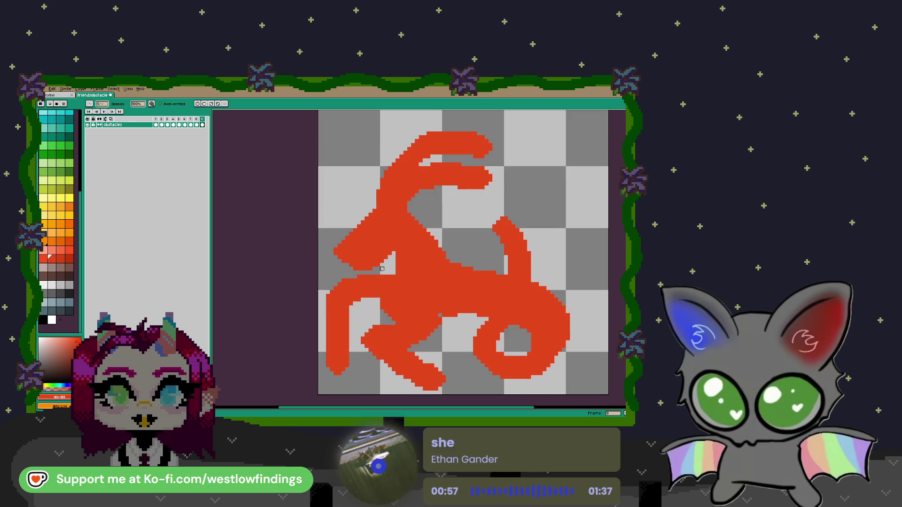
{"action": "left_click_drag", "start_coordinate": [407, 145], "coordinate": [337, 191]}
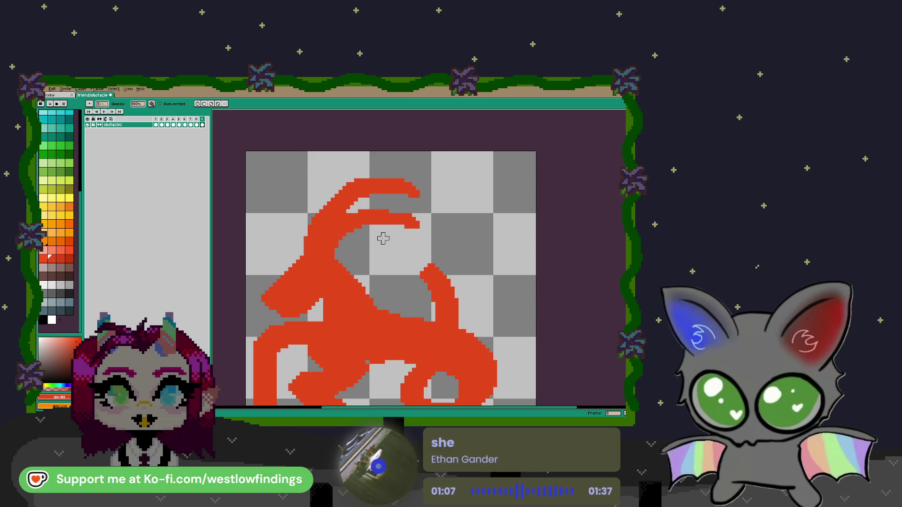
{"action": "scroll", "coordinate": [382, 238], "scroll_direction": "down", "scroll_amount": 1}
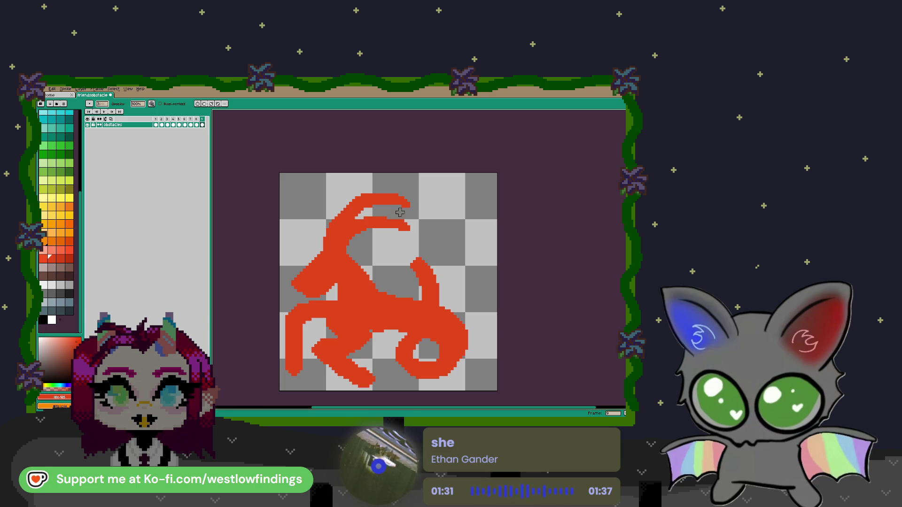
{"action": "key", "text": "ctrl+z"}
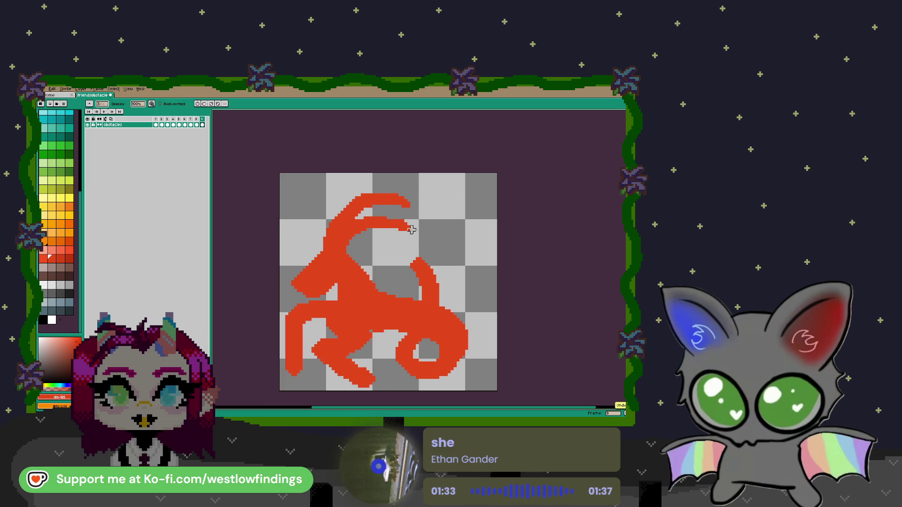
Box-select the horns and move them slightly higher on the head.
{"action": "key", "text": "m"}
{"action": "mouse_move", "coordinate": [342, 183]}
{"action": "left_mouse_down"}
{"action": "mouse_move", "coordinate": [435, 241]}
{"action": "mouse_move", "coordinate": [395, 220]}
{"action": "left_mouse_up"}
{"action": "left_click", "coordinate": [395, 228]}
{"action": "key", "text": "Return"}
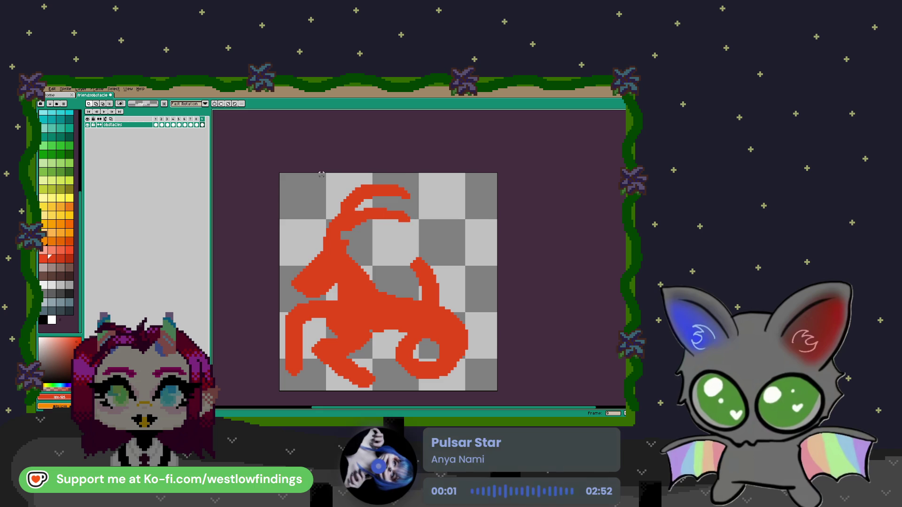
Rotate the selected horns slightly counterclockwise.
{"action": "left_click_drag", "start_coordinate": [332, 174], "coordinate": [420, 227]}
{"action": "left_click_drag", "start_coordinate": [424, 174], "coordinate": [425, 160]}
{"action": "key", "text": "Return"}
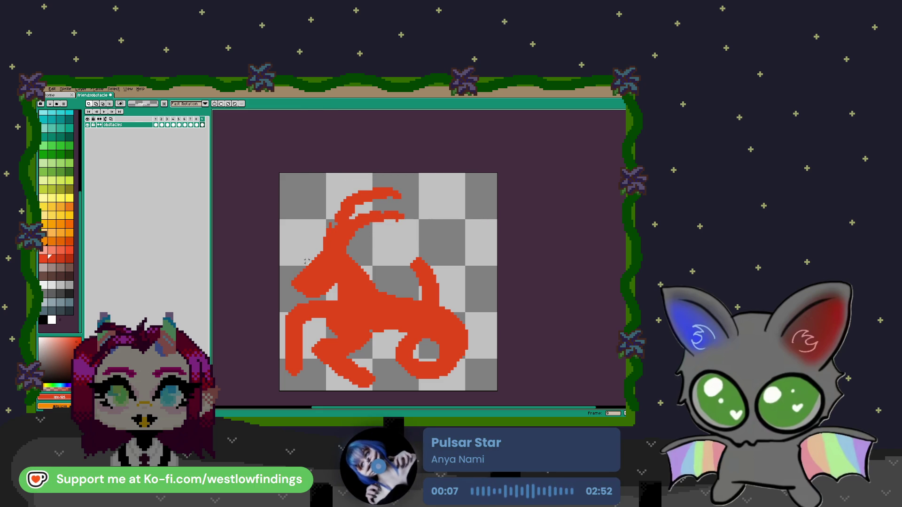
{"action": "key", "text": "e"}
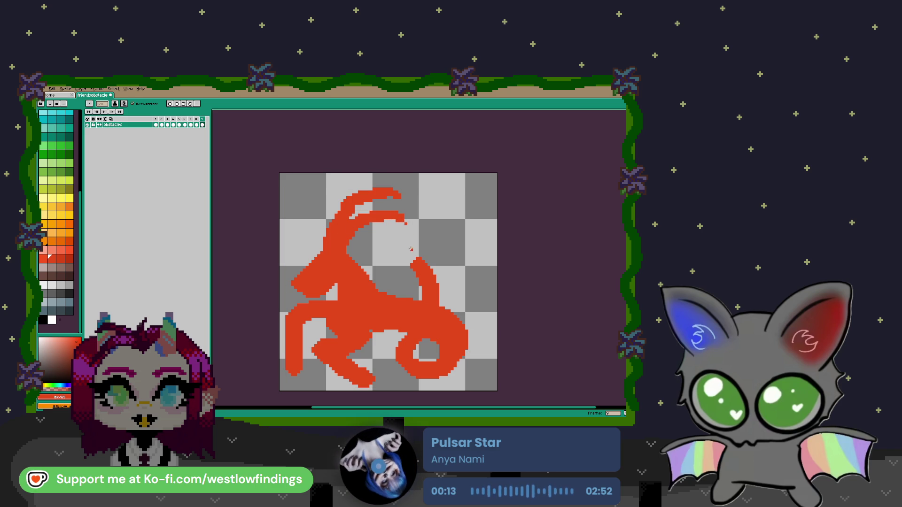
Flip the top horn's tip vertically using Edit > Flip Vertical.
{"action": "key", "text": "m"}
{"action": "left_click_drag", "start_coordinate": [373, 177], "coordinate": [426, 232]}
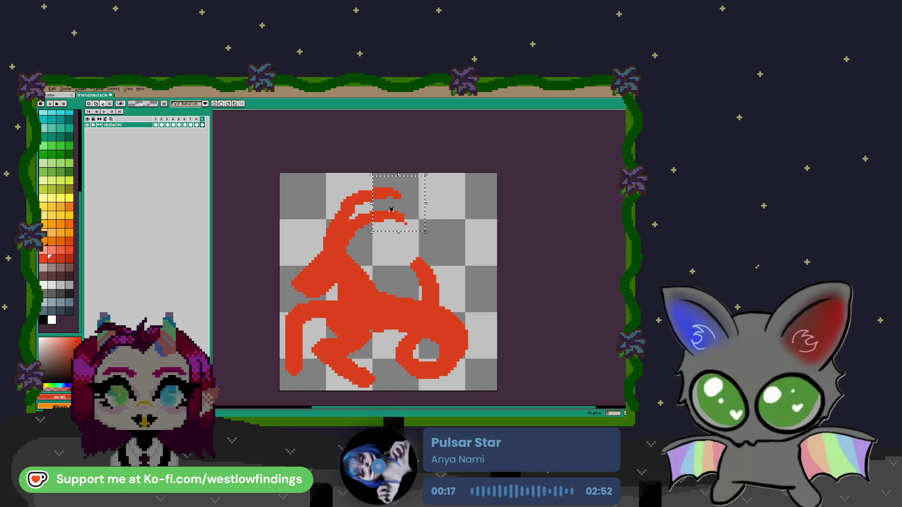
{"action": "left_click", "coordinate": [467, 218]}
{"action": "left_click_drag", "start_coordinate": [375, 178], "coordinate": [409, 206]}
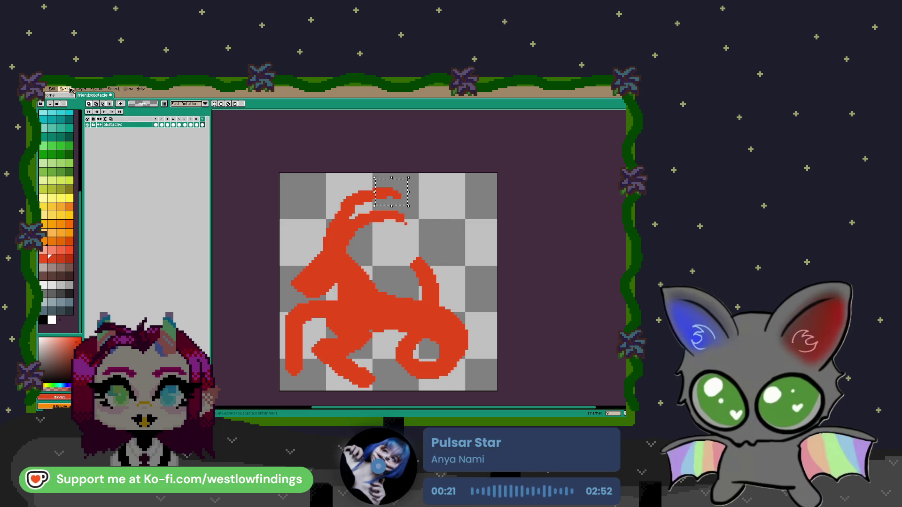
{"action": "left_click", "coordinate": [52, 89]}
{"action": "left_click", "coordinate": [107, 170]}
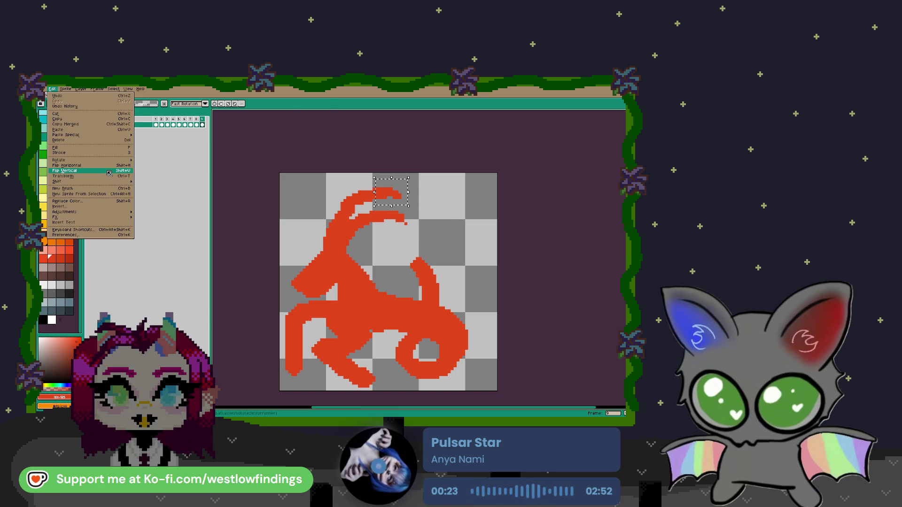
{"action": "left_click", "coordinate": [353, 199]}
Shift the horn piece below the tip up and draw a thin red ridge line on the horn.
{"action": "mouse_move", "coordinate": [383, 203]}
{"action": "left_mouse_down"}
{"action": "mouse_move", "coordinate": [417, 231]}
{"action": "mouse_move", "coordinate": [411, 211]}
{"action": "left_mouse_up"}
{"action": "left_click", "coordinate": [391, 238]}
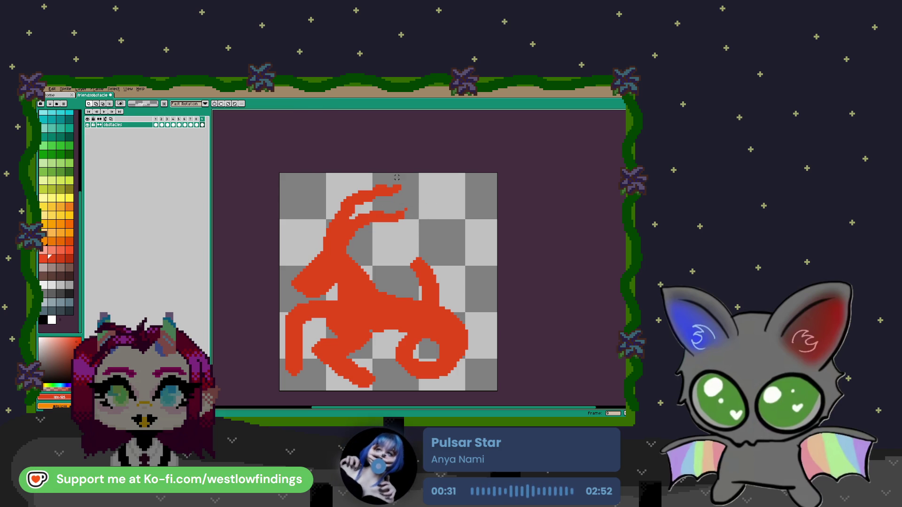
{"action": "key", "text": "b"}
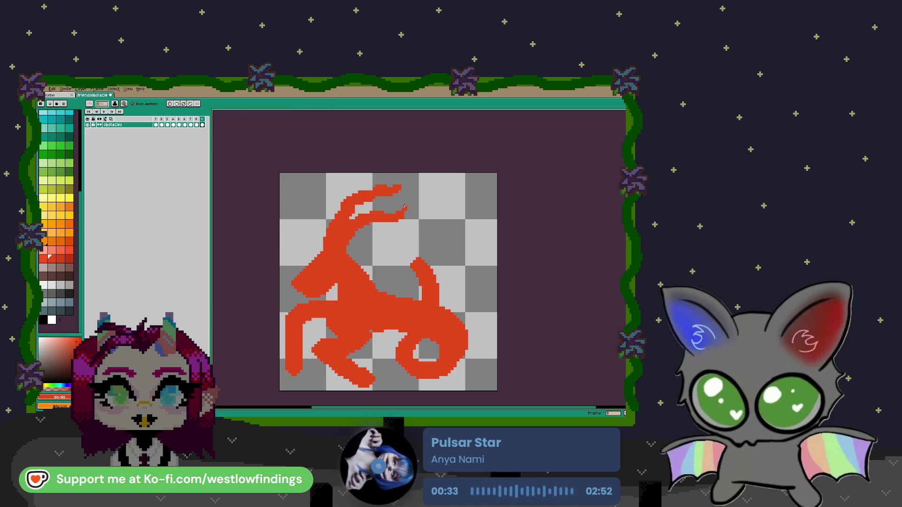
{"action": "left_click_drag", "start_coordinate": [400, 179], "coordinate": [400, 187]}
{"action": "scroll", "coordinate": [388, 205], "scroll_direction": "down", "scroll_amount": 1}
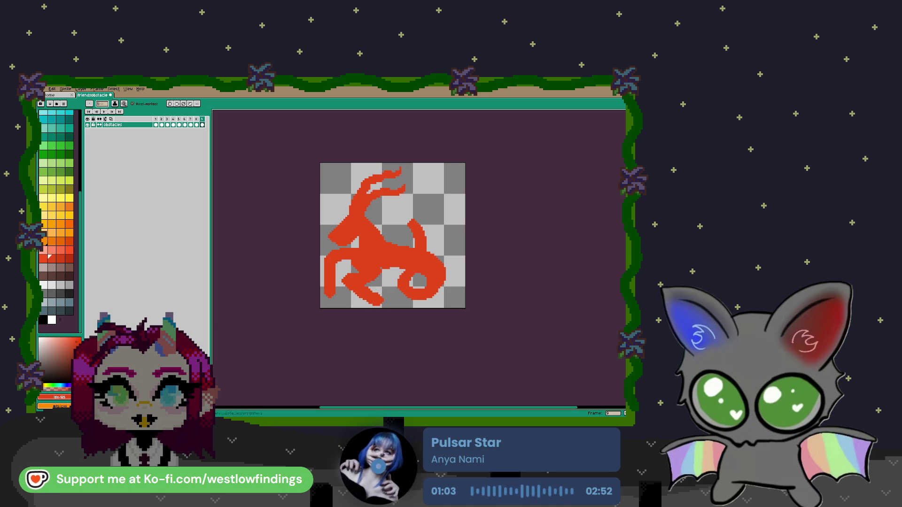
{"action": "left_click", "coordinate": [52, 285]}
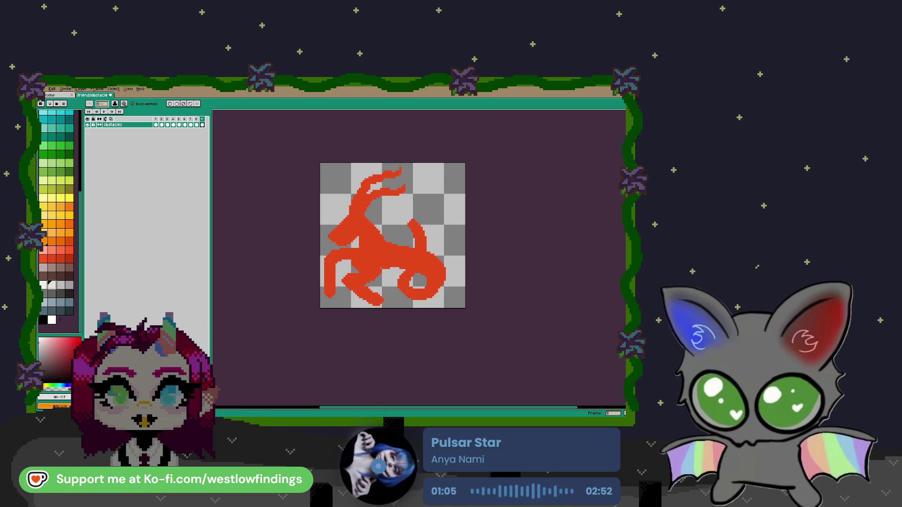
Fill the red goat silhouette with light grey using the bucket.
{"action": "key", "text": "g"}
{"action": "left_click", "coordinate": [381, 248]}
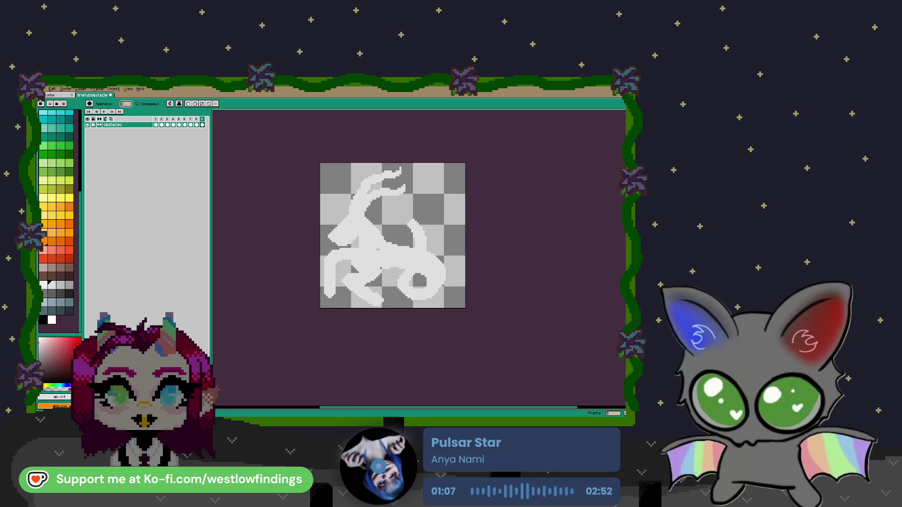
{"action": "scroll", "coordinate": [381, 247], "scroll_direction": "up", "scroll_amount": 1}
{"action": "scroll", "coordinate": [382, 247], "scroll_direction": "up", "scroll_amount": 1}
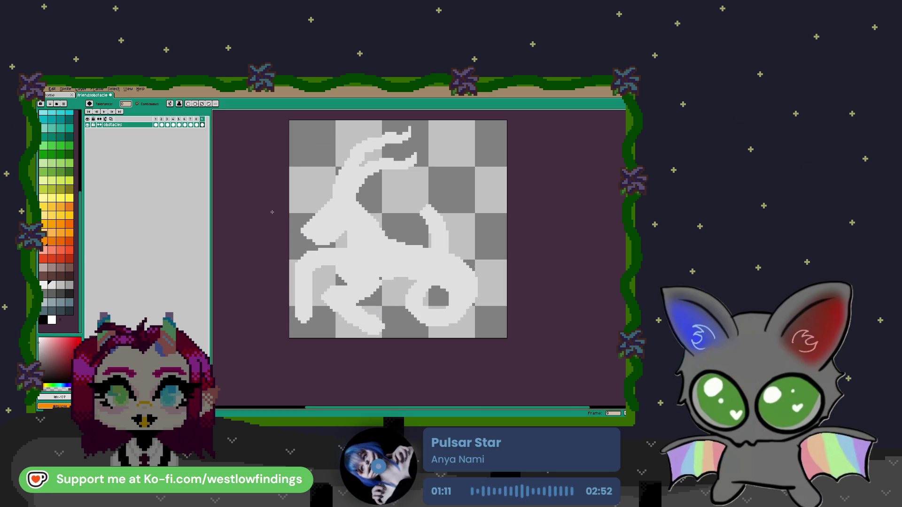
{"action": "scroll", "coordinate": [69, 206], "scroll_direction": "up", "scroll_amount": 3}
Paint the goat's nose with a few pink pixels.
{"action": "left_click", "coordinate": [45, 132]}
{"action": "scroll", "coordinate": [288, 224], "scroll_direction": "up", "scroll_amount": 3}
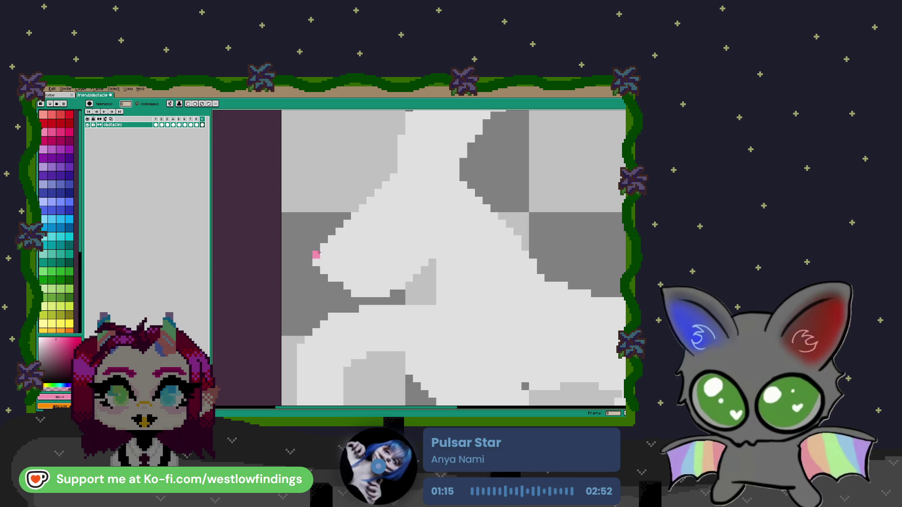
{"action": "left_click", "coordinate": [319, 261]}
{"action": "key", "text": "ctrl+z"}
{"action": "key", "text": "b"}
{"action": "left_click_drag", "start_coordinate": [315, 255], "coordinate": [318, 262]}
{"action": "left_click", "coordinate": [324, 271]}
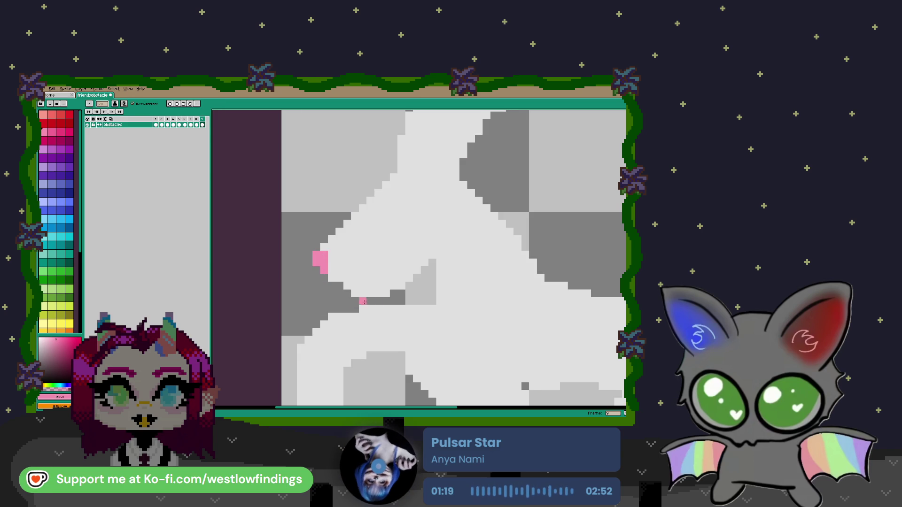
Draw a diagonal pink eye on the goat's head.
{"action": "left_click_drag", "start_coordinate": [386, 302], "coordinate": [331, 295]}
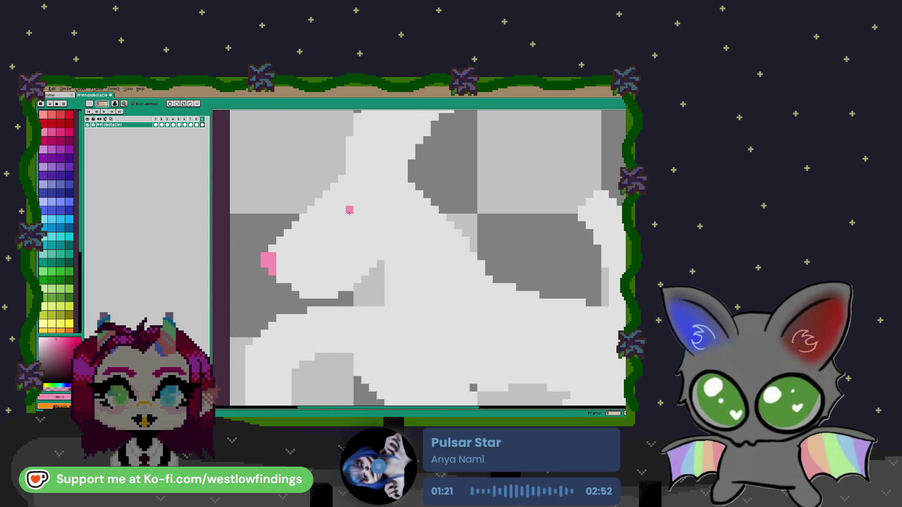
{"action": "left_click_drag", "start_coordinate": [357, 218], "coordinate": [336, 231]}
{"action": "left_click", "coordinate": [345, 226]}
{"action": "left_click", "coordinate": [350, 217]}
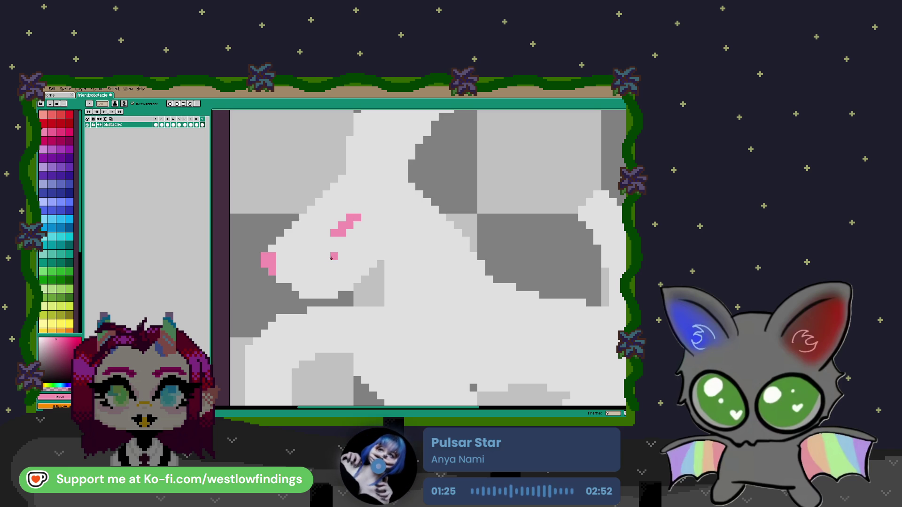
{"action": "scroll", "coordinate": [64, 208], "scroll_direction": "down", "scroll_amount": 5}
Outline the pink eye in black along its top and side.
{"action": "left_click", "coordinate": [69, 294]}
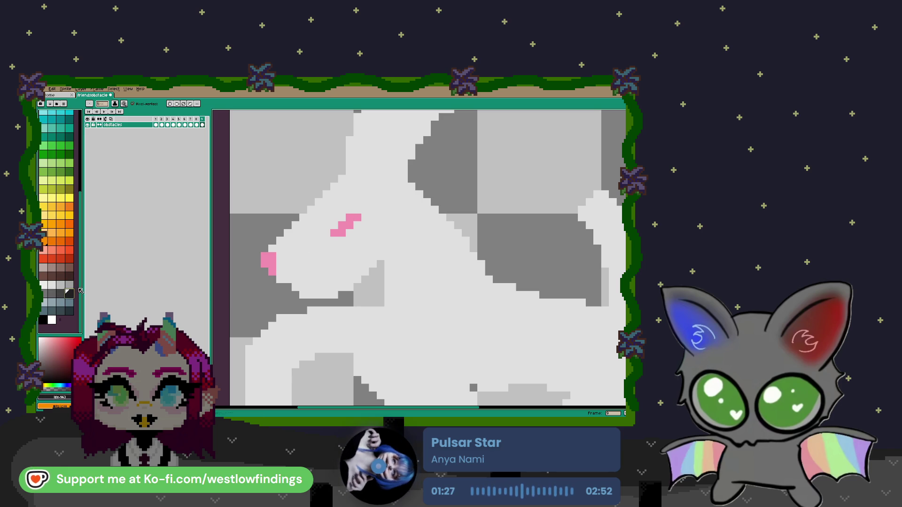
{"action": "left_click_drag", "start_coordinate": [332, 225], "coordinate": [366, 213]}
{"action": "left_click", "coordinate": [334, 233]}
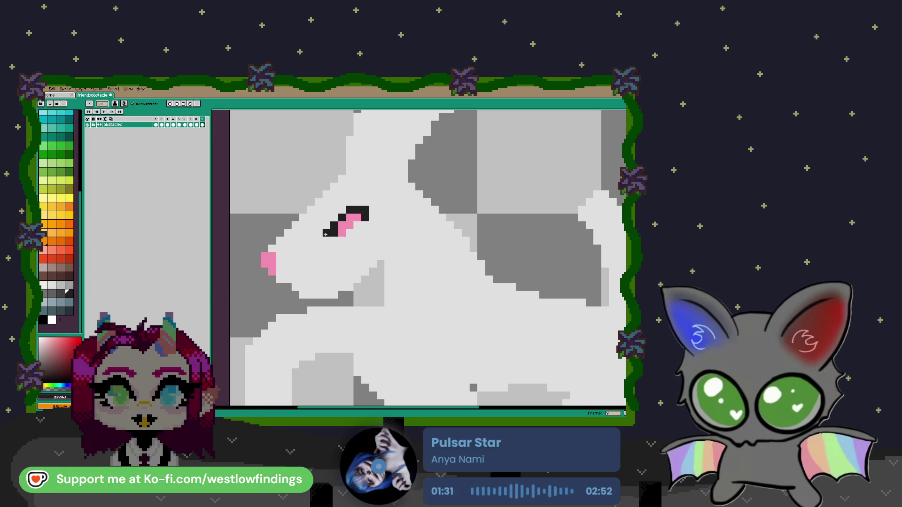
{"action": "scroll", "coordinate": [365, 227], "scroll_direction": "down", "scroll_amount": 3}
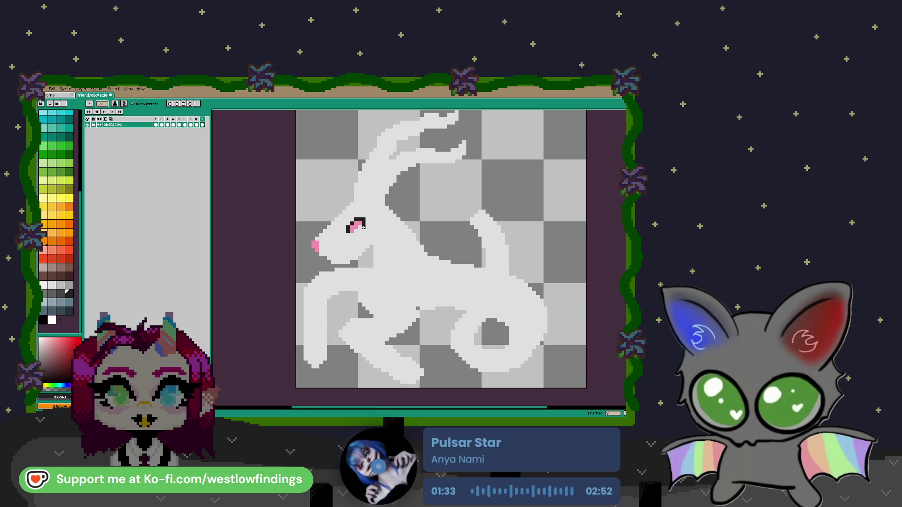
{"action": "scroll", "coordinate": [372, 233], "scroll_direction": "up", "scroll_amount": 3}
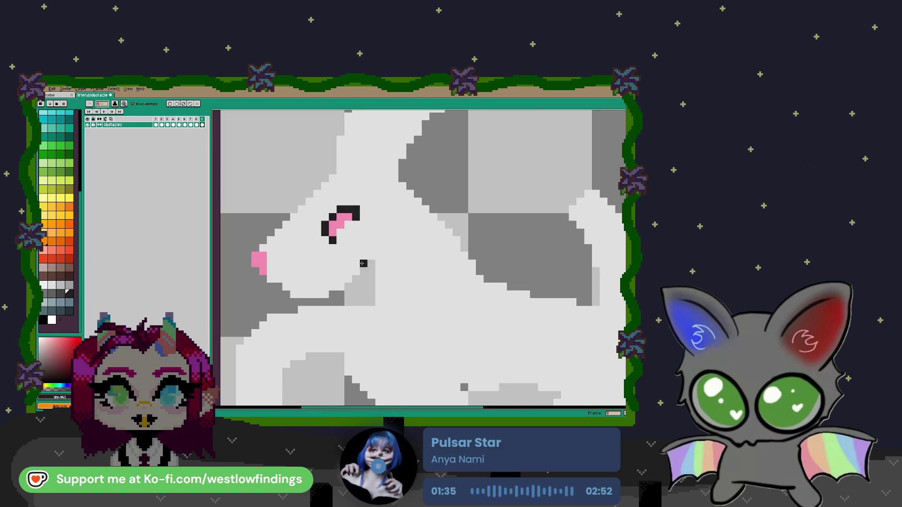
{"action": "scroll", "coordinate": [362, 249], "scroll_direction": "down", "scroll_amount": 2}
{"action": "scroll", "coordinate": [364, 248], "scroll_direction": "down", "scroll_amount": 1}
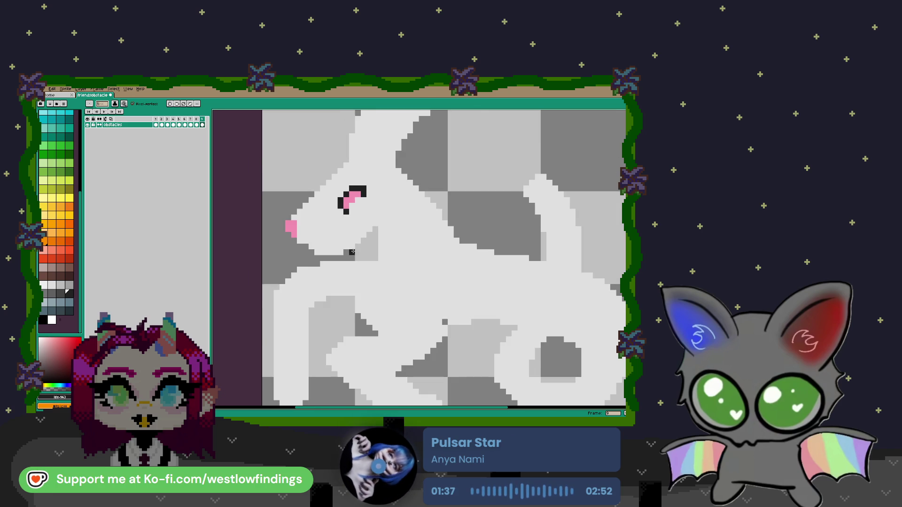
{"action": "scroll", "coordinate": [376, 246], "scroll_direction": "down", "scroll_amount": 1}
{"action": "key", "text": "e"}
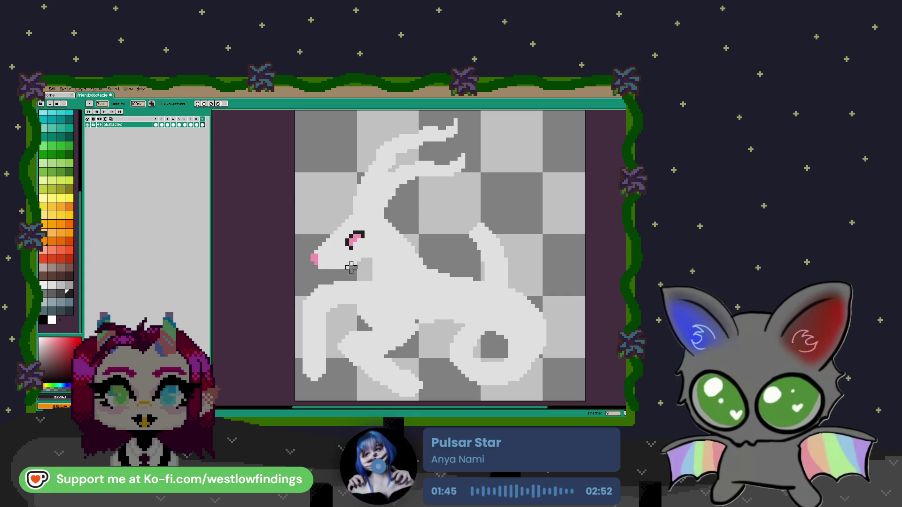
{"action": "left_click", "coordinate": [348, 269], "text": "alt"}
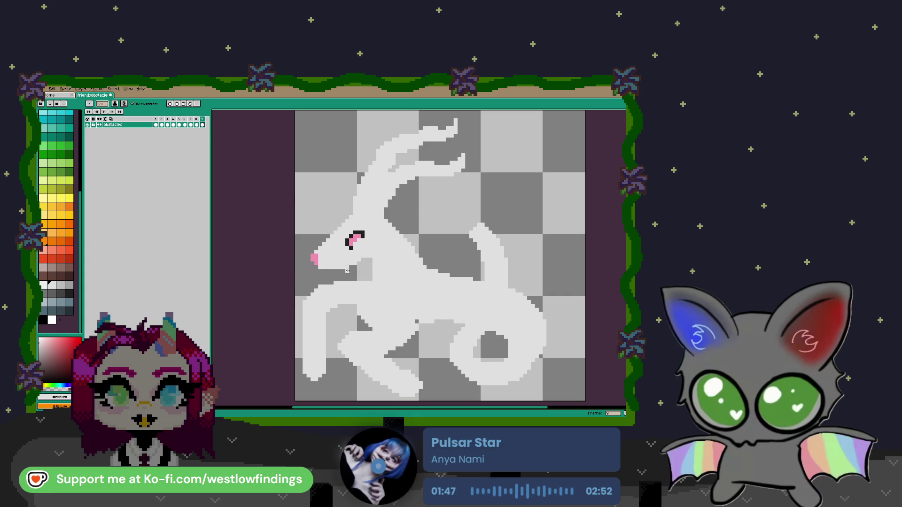
Repaint the dark pixels under the muzzle light grey to extend the lower jaw.
{"action": "left_click_drag", "start_coordinate": [339, 274], "coordinate": [331, 278]}
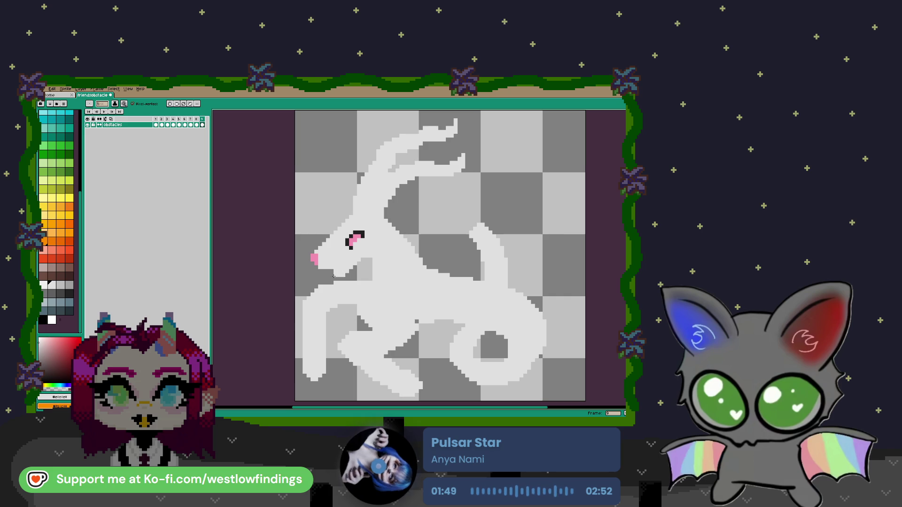
{"action": "key", "text": "e"}
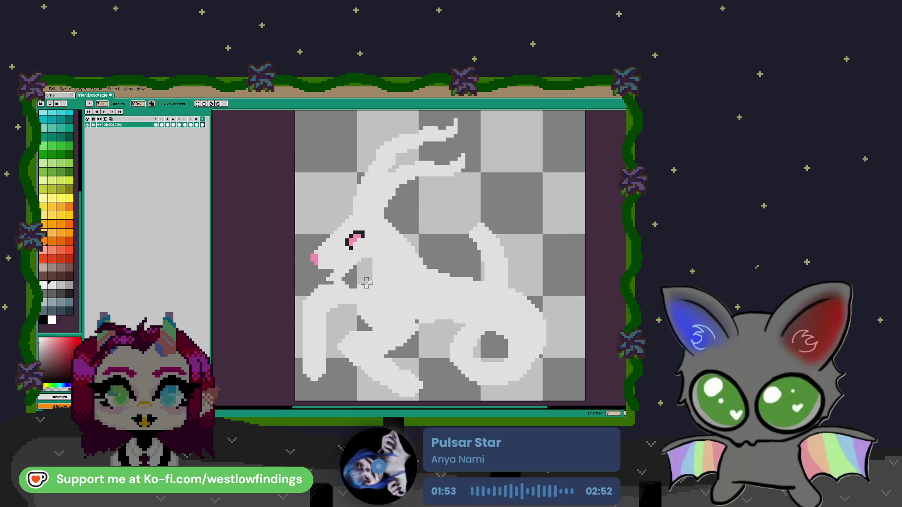
{"action": "scroll", "coordinate": [355, 289], "scroll_direction": "up", "scroll_amount": 1}
{"action": "scroll", "coordinate": [356, 295], "scroll_direction": "up", "scroll_amount": 1}
{"action": "key", "text": "b"}
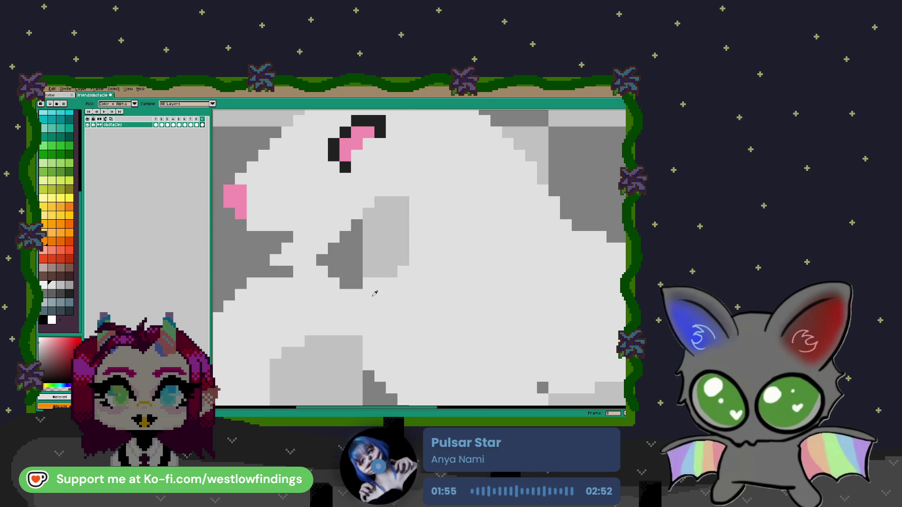
{"action": "mouse_move", "coordinate": [346, 284]}
{"action": "left_mouse_down"}
{"action": "mouse_move", "coordinate": [359, 284]}
{"action": "mouse_move", "coordinate": [265, 272]}
{"action": "left_mouse_up"}
{"action": "key", "text": "e"}
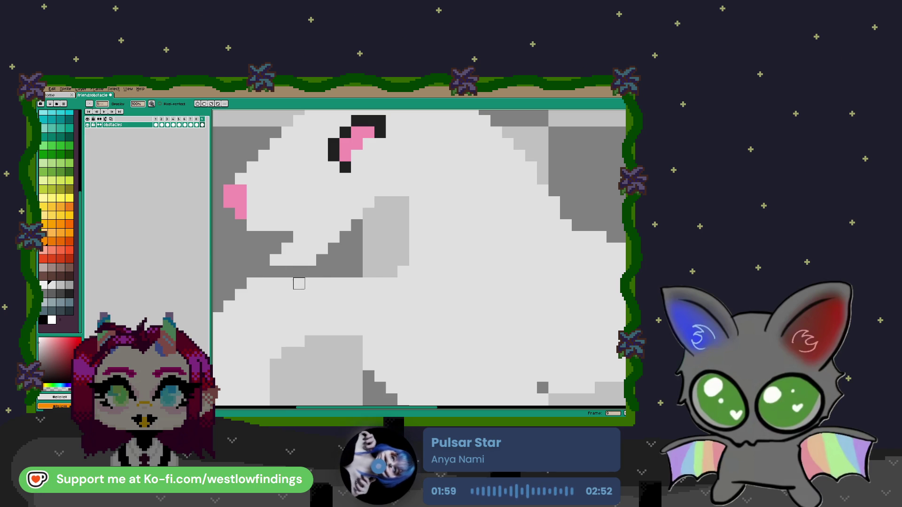
{"action": "scroll", "coordinate": [288, 284], "scroll_direction": "down", "scroll_amount": 1}
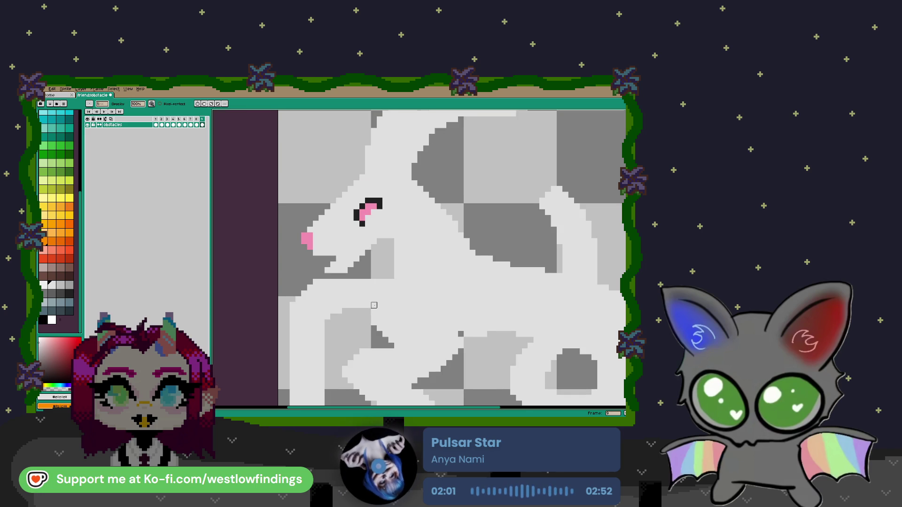
{"action": "left_click_drag", "start_coordinate": [392, 292], "coordinate": [337, 264]}
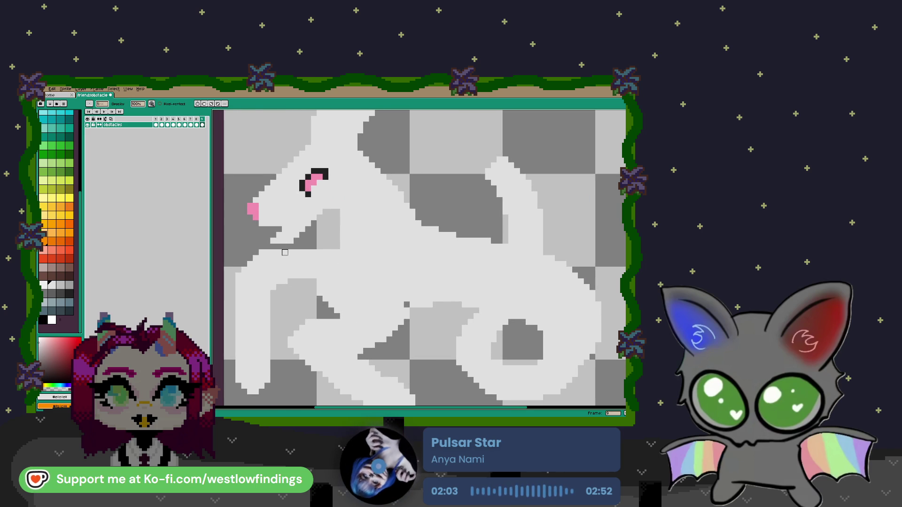
{"action": "left_click", "coordinate": [71, 285]}
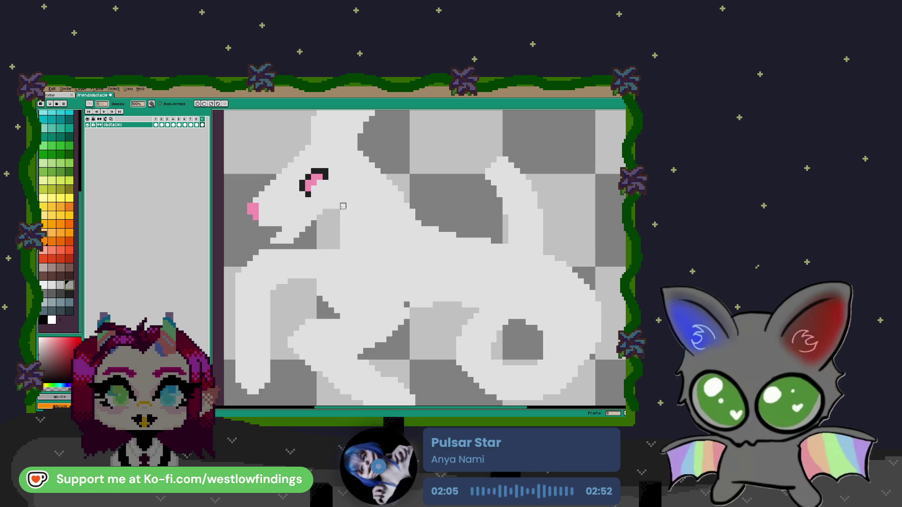
{"action": "key", "text": "b"}
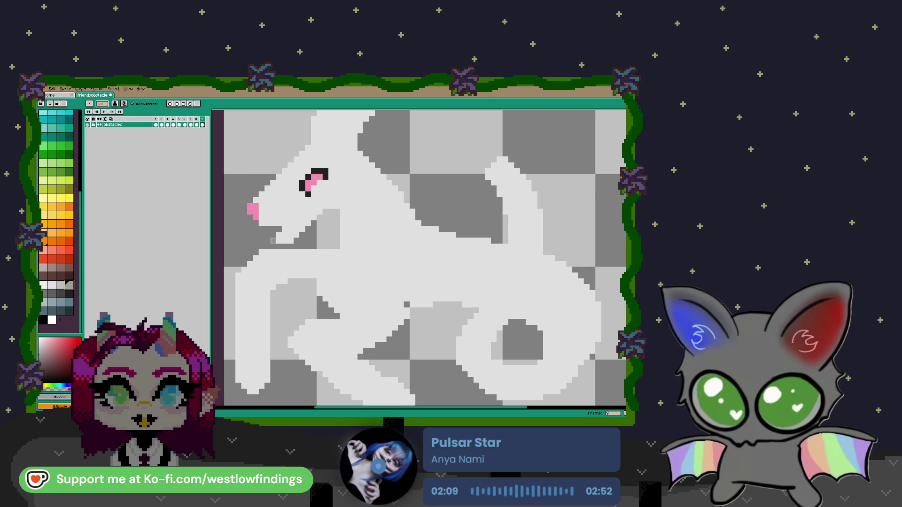
Draw grey lines for the goat's mouth and down the front of its muzzle.
{"action": "left_click_drag", "start_coordinate": [262, 228], "coordinate": [338, 206]}
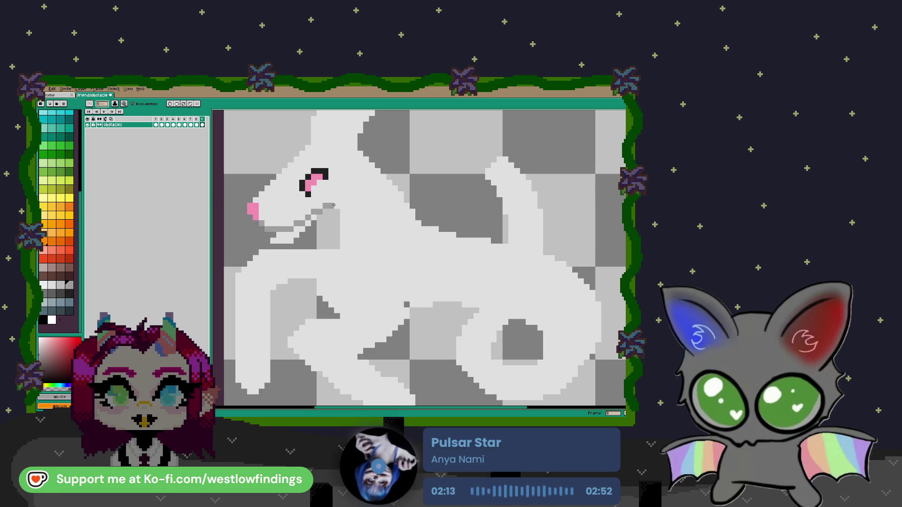
{"action": "key", "text": "ctrl"}
{"action": "key", "text": "ctrl+z"}
{"action": "left_click_drag", "start_coordinate": [263, 229], "coordinate": [338, 206]}
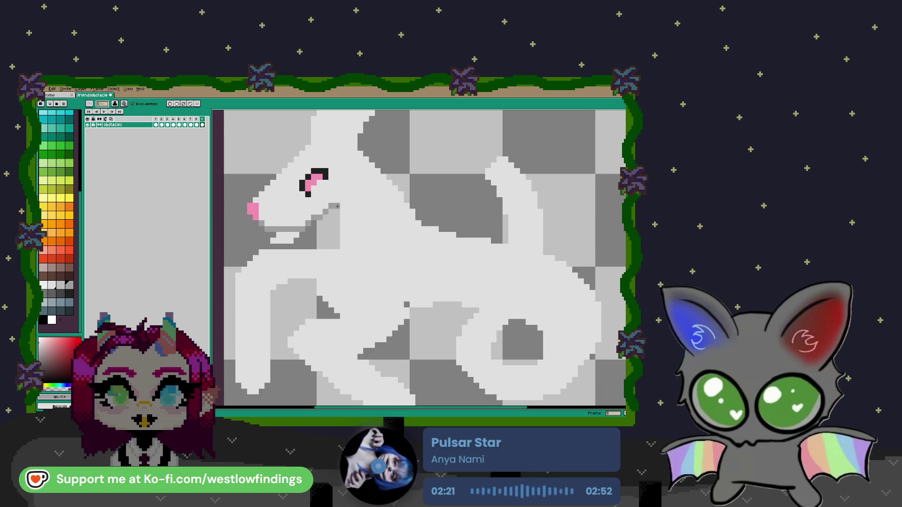
{"action": "left_click_drag", "start_coordinate": [338, 207], "coordinate": [330, 243]}
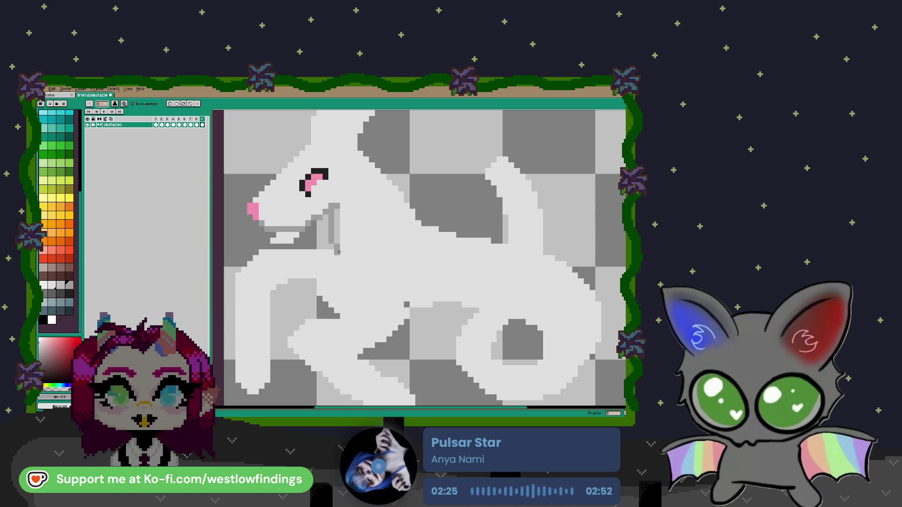
Draw a grey curve from chest to belly and a dark line separating the hind leg.
{"action": "mouse_move", "coordinate": [339, 254]}
{"action": "left_mouse_down"}
{"action": "mouse_move", "coordinate": [435, 302]}
{"action": "mouse_move", "coordinate": [478, 304]}
{"action": "left_mouse_up"}
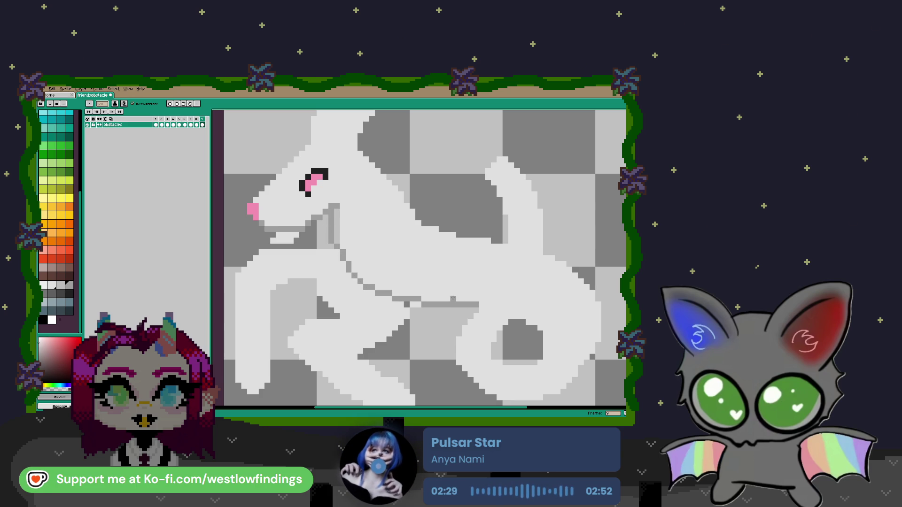
{"action": "left_click_drag", "start_coordinate": [416, 310], "coordinate": [409, 300]}
{"action": "key", "text": "e"}
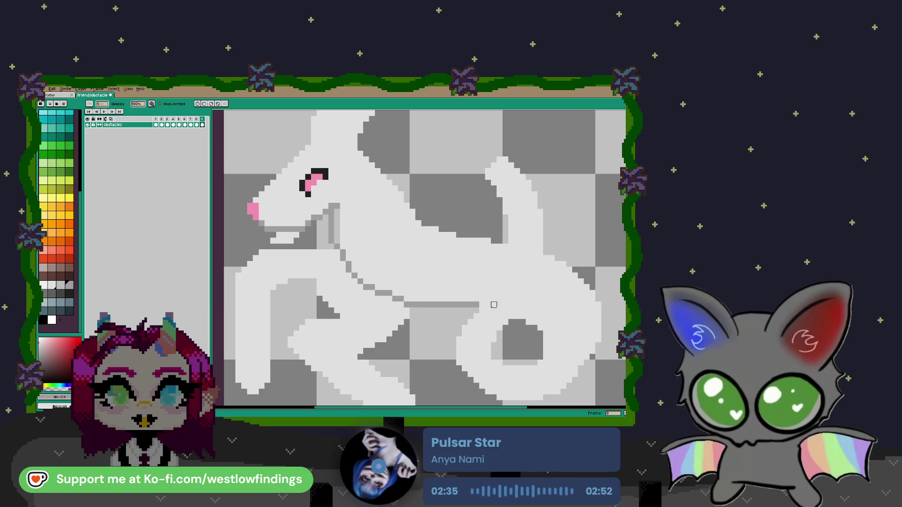
{"action": "left_click_drag", "start_coordinate": [499, 310], "coordinate": [358, 270]}
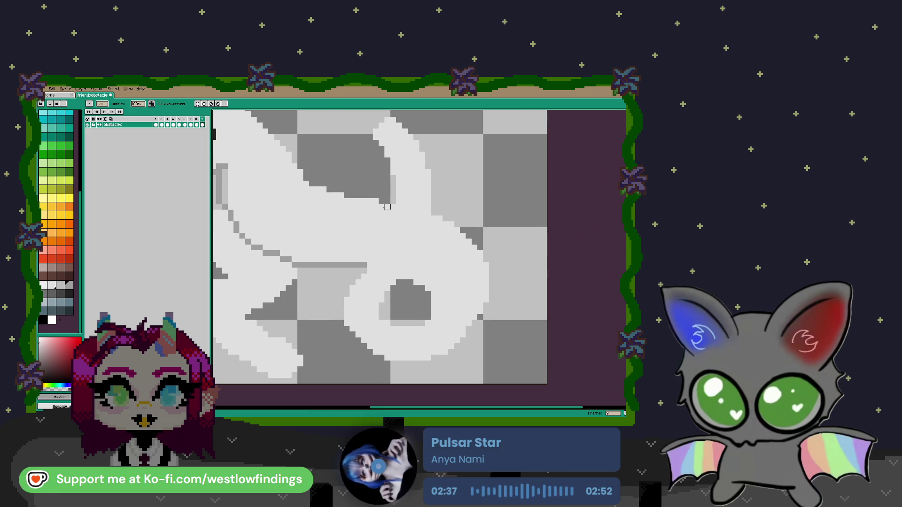
{"action": "key", "text": "b"}
{"action": "left_click_drag", "start_coordinate": [359, 199], "coordinate": [370, 262]}
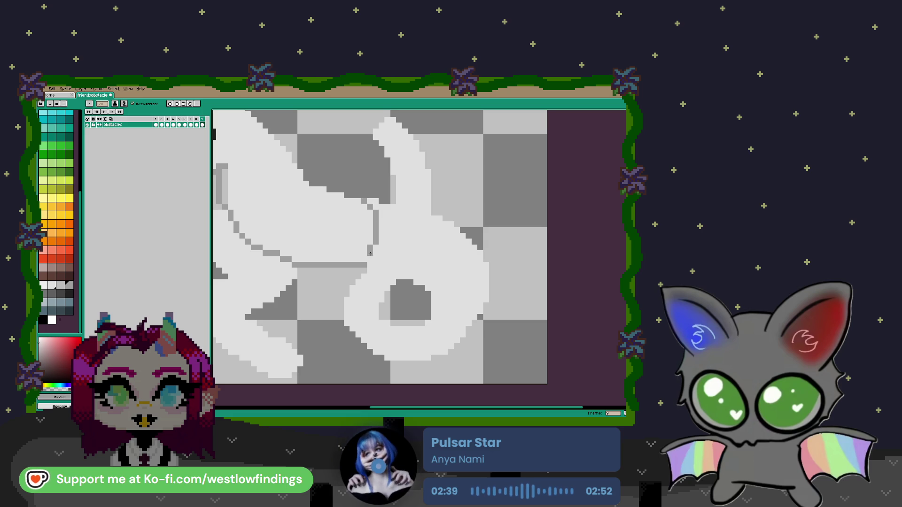
{"action": "scroll", "coordinate": [370, 262], "scroll_direction": "down", "scroll_amount": 2}
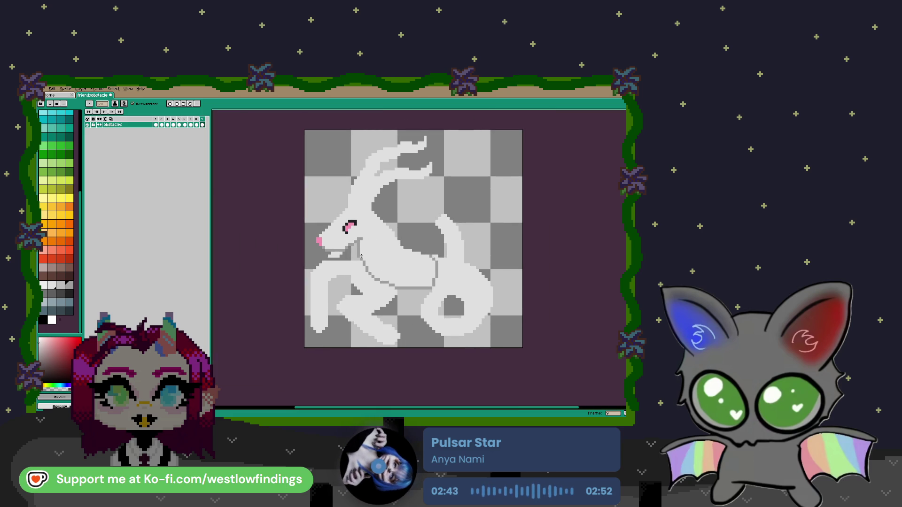
{"action": "scroll", "coordinate": [376, 254], "scroll_direction": "down", "scroll_amount": 1}
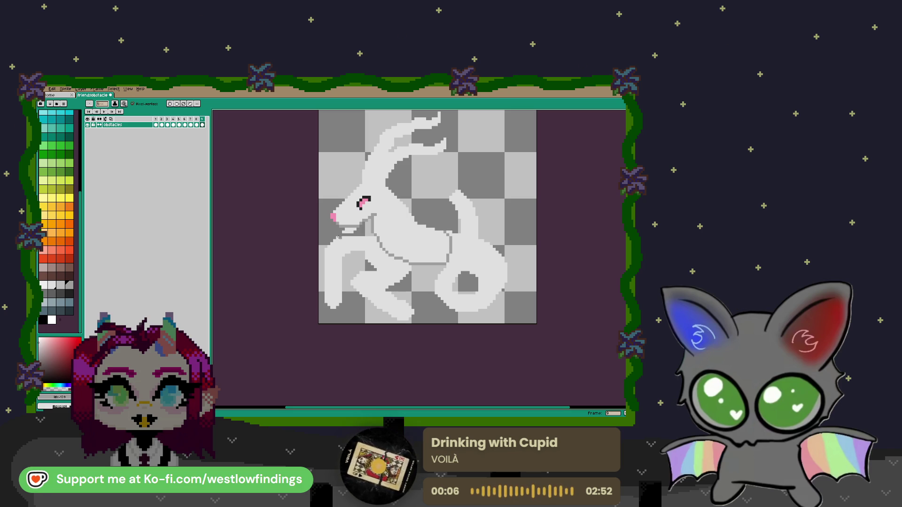
Draw a short grey line under the head and widen the front leg's left edge.
{"action": "mouse_move", "coordinate": [337, 238]}
{"action": "left_mouse_down"}
{"action": "mouse_move", "coordinate": [391, 244]}
{"action": "mouse_move", "coordinate": [401, 221]}
{"action": "mouse_move", "coordinate": [415, 222]}
{"action": "mouse_move", "coordinate": [413, 252]}
{"action": "mouse_move", "coordinate": [401, 263]}
{"action": "mouse_move", "coordinate": [343, 246]}
{"action": "left_mouse_up"}
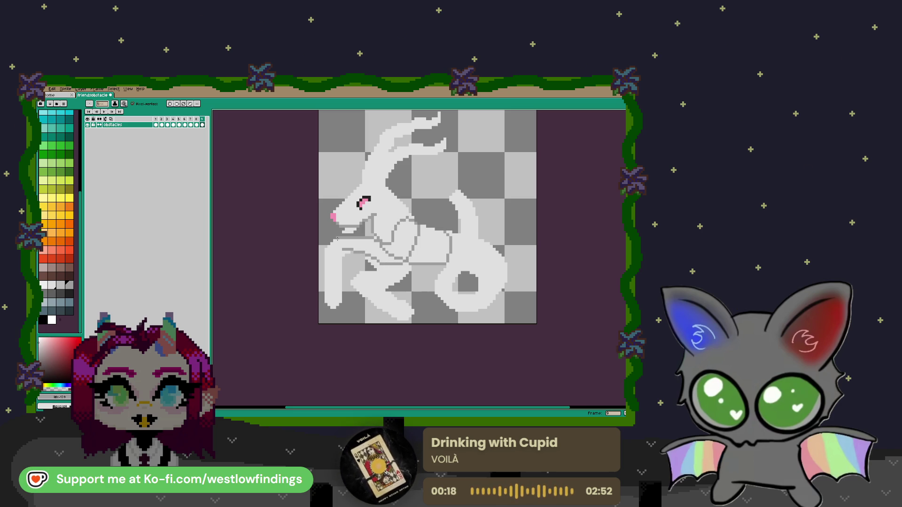
{"action": "mouse_move", "coordinate": [322, 257]}
{"action": "left_mouse_down"}
{"action": "mouse_move", "coordinate": [325, 306]}
{"action": "mouse_move", "coordinate": [337, 307]}
{"action": "mouse_move", "coordinate": [348, 253]}
{"action": "left_mouse_up"}
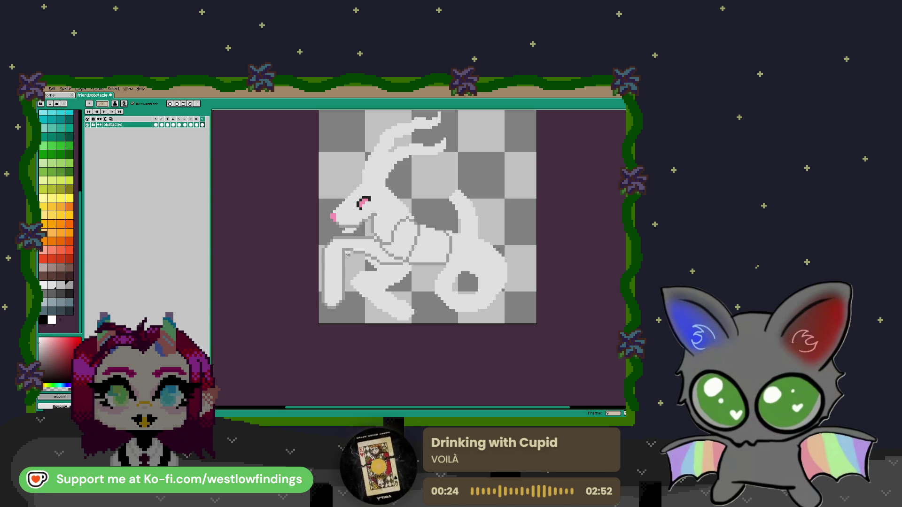
{"action": "key", "text": "e"}
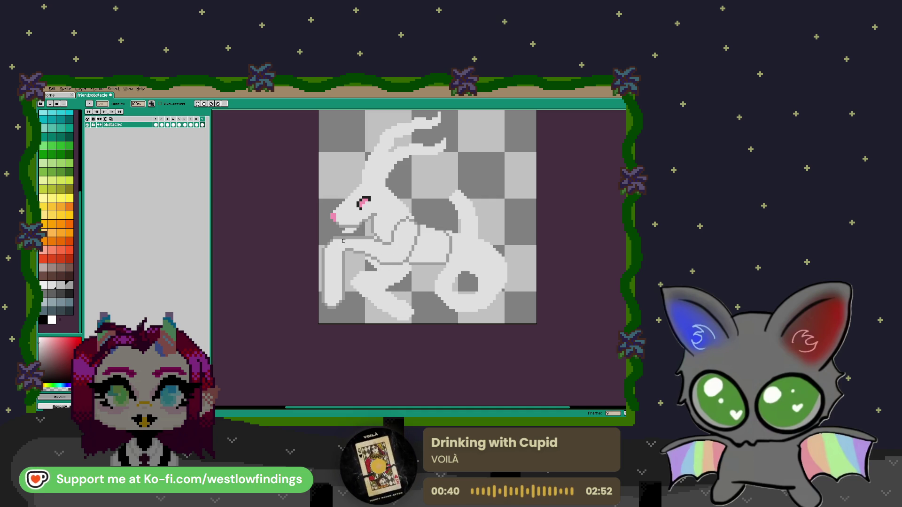
Shade the area under the goat's head grey and lighten two pixels near the mouth.
{"action": "scroll", "coordinate": [346, 244], "scroll_direction": "up", "scroll_amount": 6}
{"action": "key", "text": "e"}
{"action": "mouse_move", "coordinate": [360, 202]}
{"action": "left_mouse_down"}
{"action": "mouse_move", "coordinate": [343, 213]}
{"action": "mouse_move", "coordinate": [371, 214]}
{"action": "mouse_move", "coordinate": [331, 221]}
{"action": "left_mouse_up"}
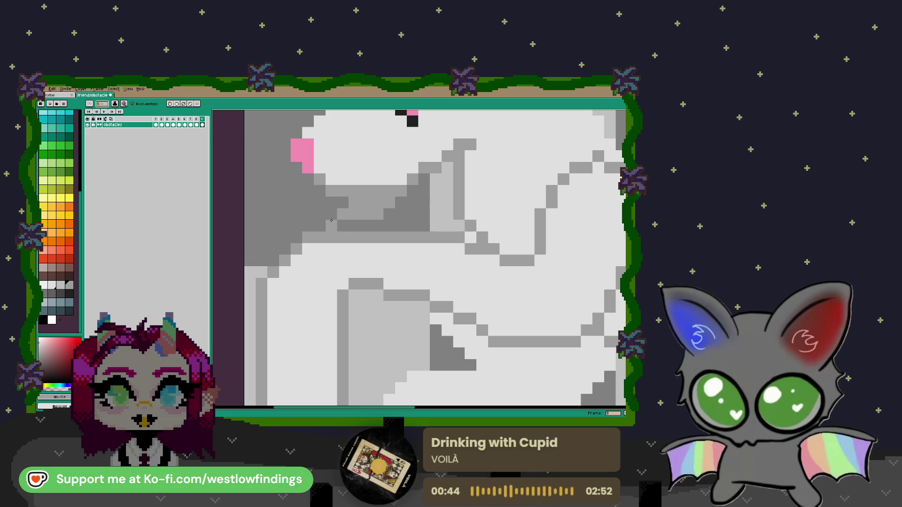
{"action": "scroll", "coordinate": [431, 264], "scroll_direction": "down", "scroll_amount": 6}
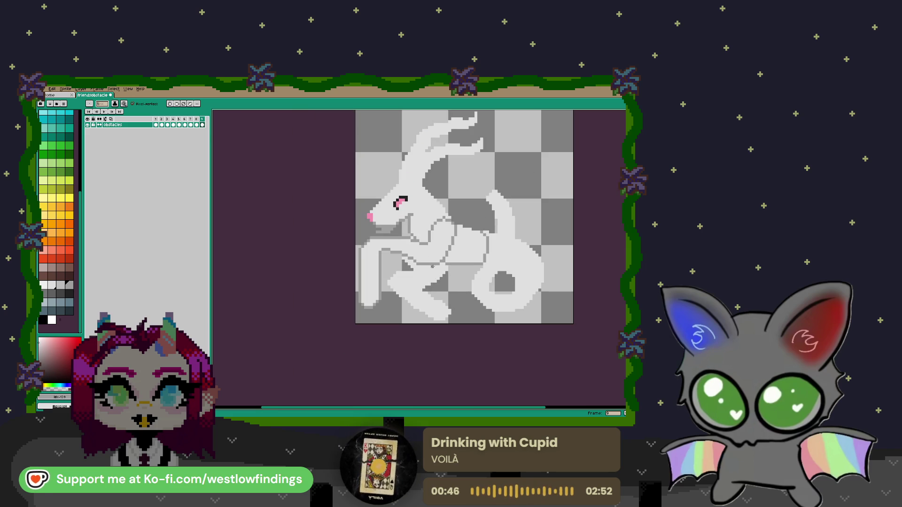
{"action": "scroll", "coordinate": [379, 229], "scroll_direction": "up", "scroll_amount": 5}
{"action": "left_click_drag", "start_coordinate": [391, 212], "coordinate": [400, 213]}
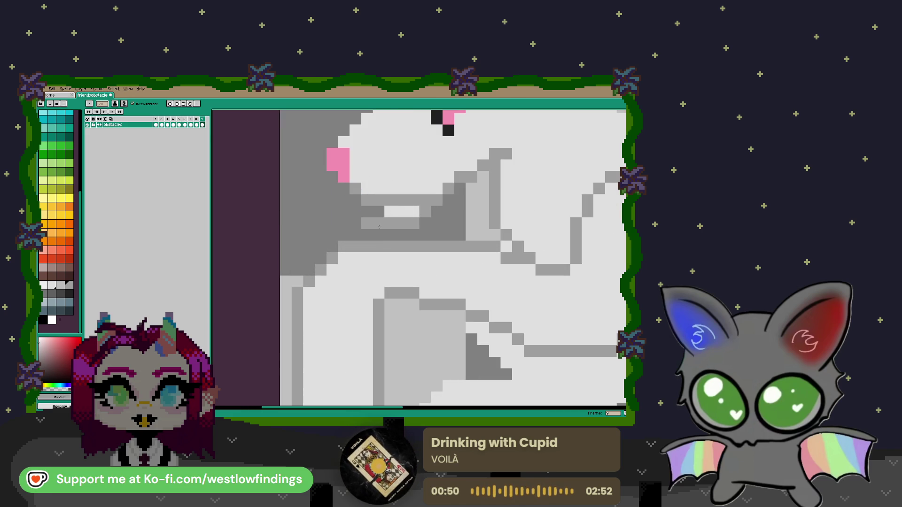
{"action": "scroll", "coordinate": [447, 275], "scroll_direction": "down", "scroll_amount": 5}
{"action": "scroll", "coordinate": [447, 275], "scroll_direction": "right", "scroll_amount": 2}
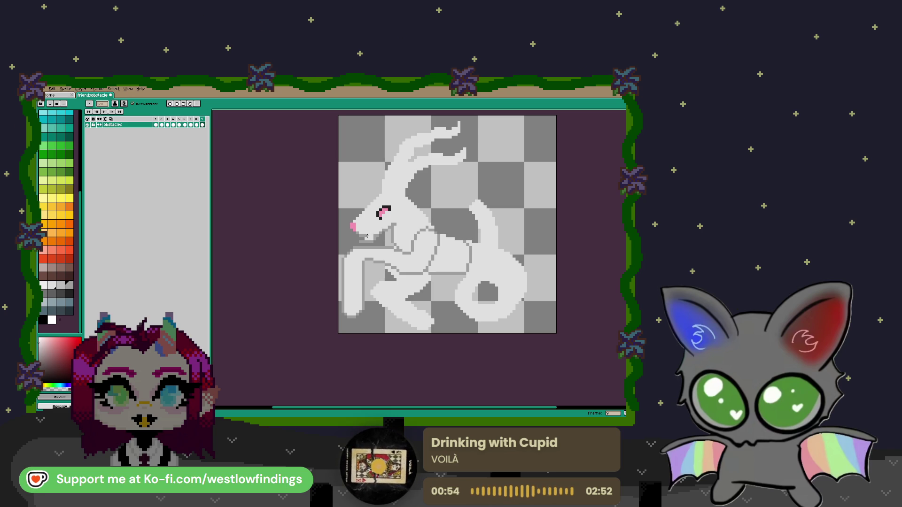
{"action": "scroll", "coordinate": [367, 236], "scroll_direction": "down", "scroll_amount": 1}
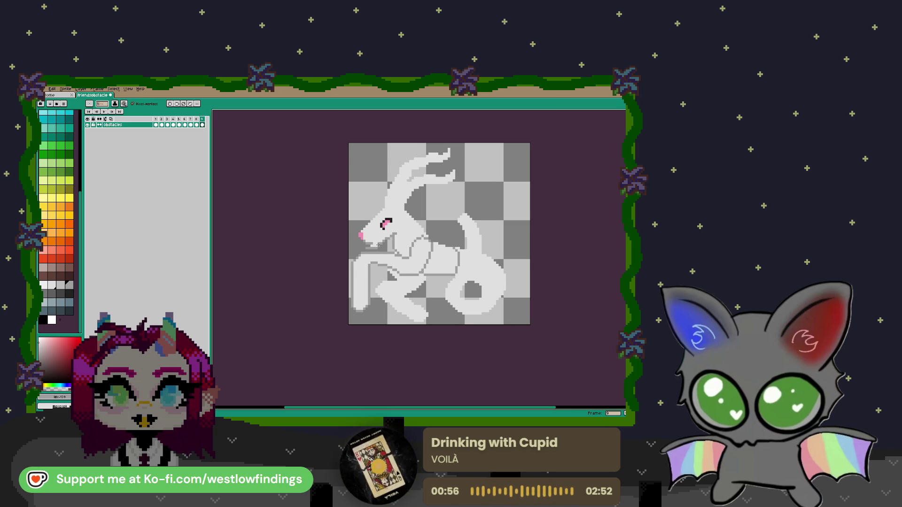
{"action": "scroll", "coordinate": [379, 245], "scroll_direction": "up", "scroll_amount": 1}
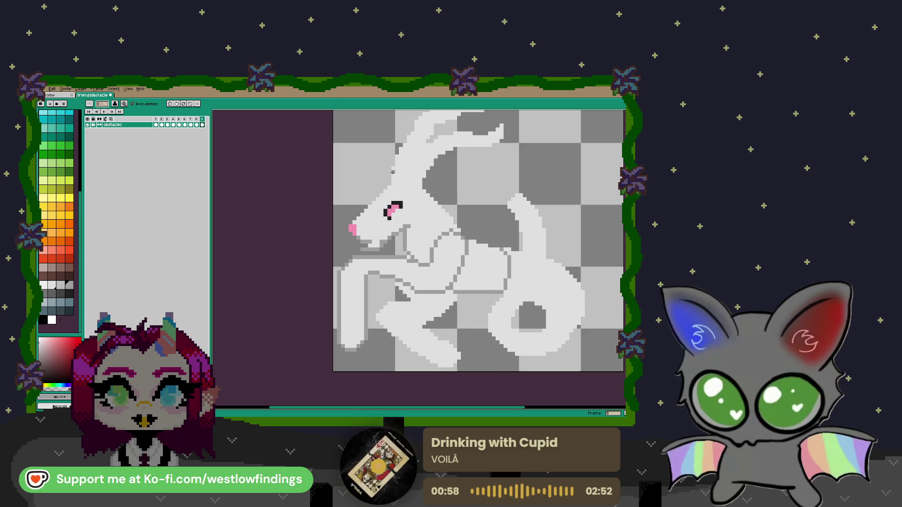
Stroke a grey outline along the goat's head and neck.
{"action": "key", "text": "l"}
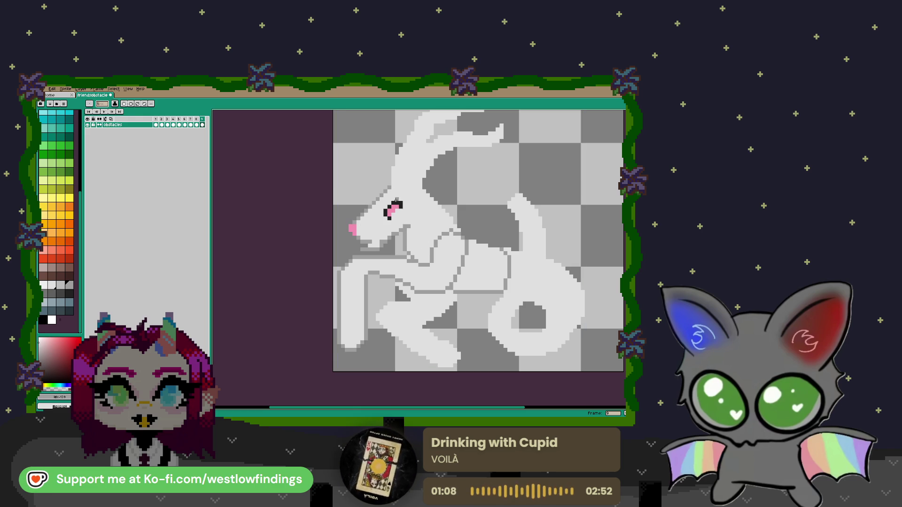
{"action": "key", "text": "b"}
{"action": "left_click_drag", "start_coordinate": [395, 185], "coordinate": [451, 219]}
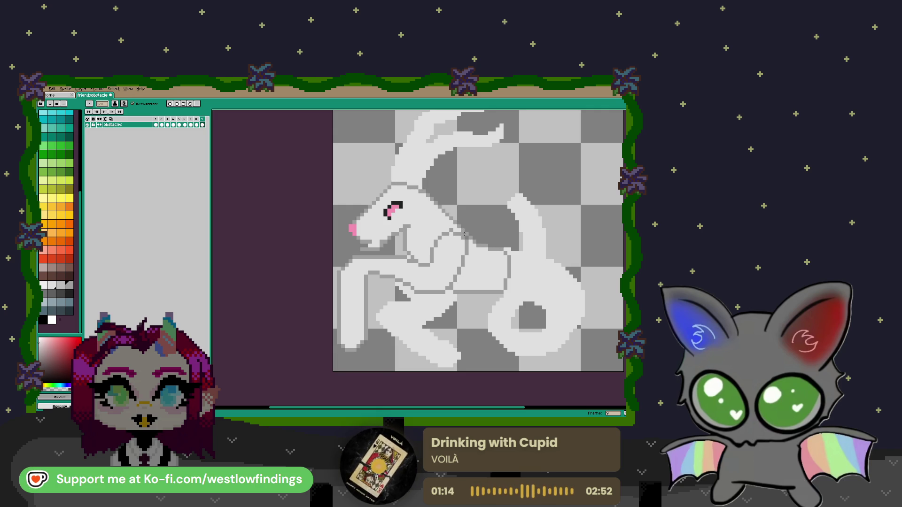
{"action": "scroll", "coordinate": [451, 282], "scroll_direction": "down", "scroll_amount": 1}
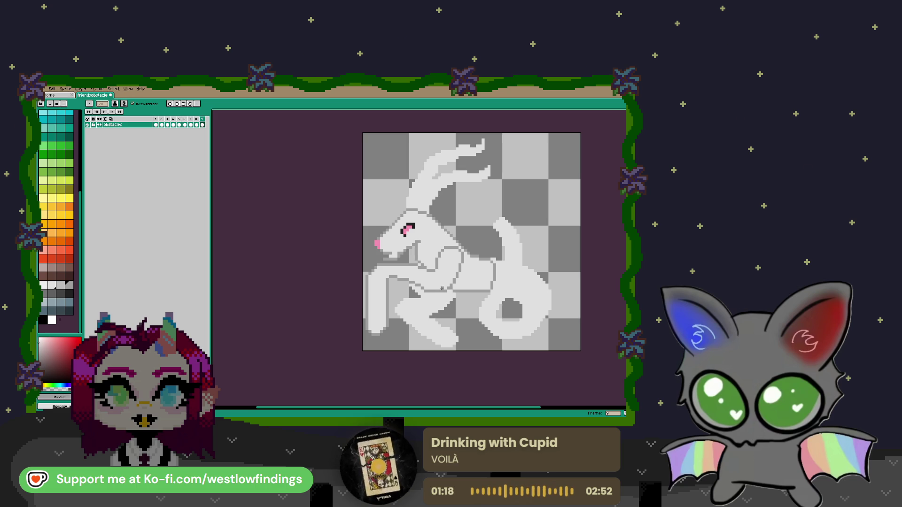
Draw a grey line along the leg's bottom and repaint the leg pixels medium grey.
{"action": "scroll", "coordinate": [348, 307], "scroll_direction": "up", "scroll_amount": 2}
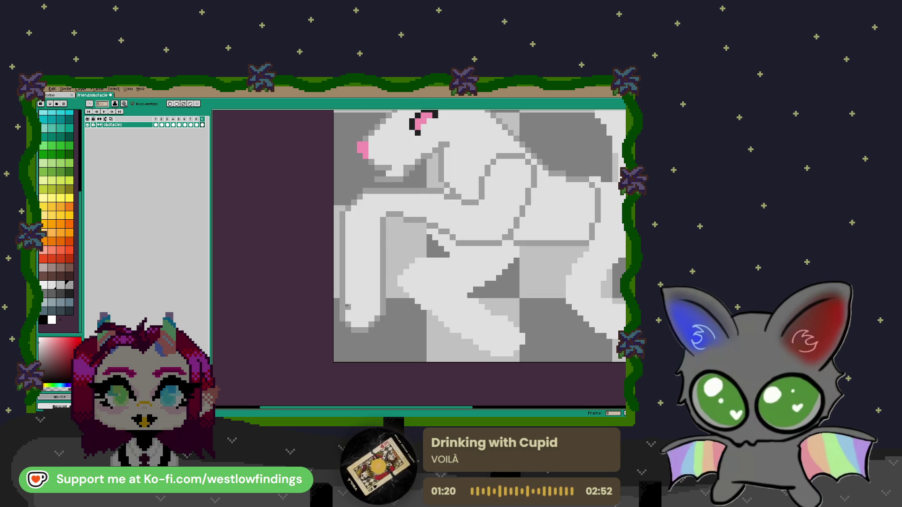
{"action": "left_click_drag", "start_coordinate": [347, 307], "coordinate": [379, 313]}
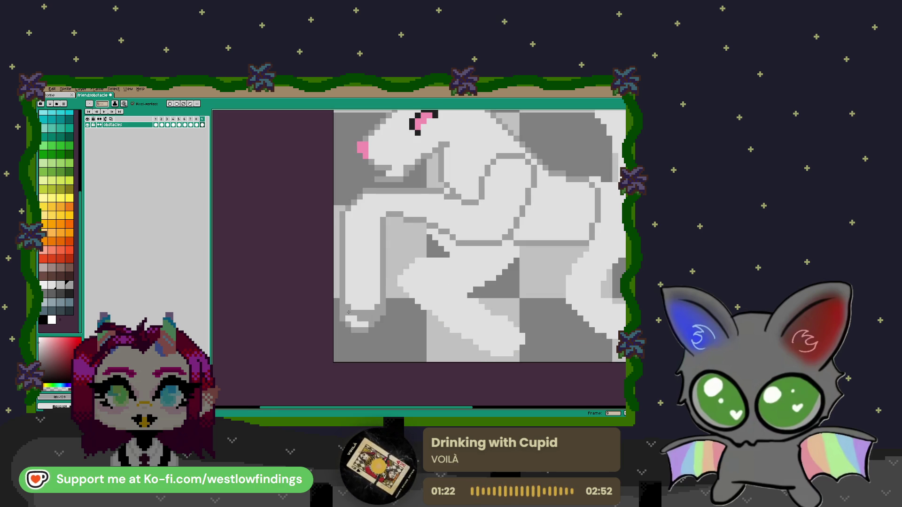
{"action": "mouse_move", "coordinate": [502, 325]}
{"action": "left_mouse_down"}
{"action": "mouse_move", "coordinate": [417, 283]}
{"action": "mouse_move", "coordinate": [408, 324]}
{"action": "mouse_move", "coordinate": [446, 300]}
{"action": "left_mouse_up"}
{"action": "scroll", "coordinate": [416, 283], "scroll_direction": "up", "scroll_amount": 1}
{"action": "left_click", "coordinate": [433, 323]}
{"action": "left_click", "coordinate": [439, 308]}
{"action": "left_click", "coordinate": [424, 314]}
{"action": "left_click", "coordinate": [433, 299]}
With the pencil, darken stray pixels in the leg's grey band and fill the white notch pixel.
{"action": "scroll", "coordinate": [376, 225], "scroll_direction": "down", "scroll_amount": 1}
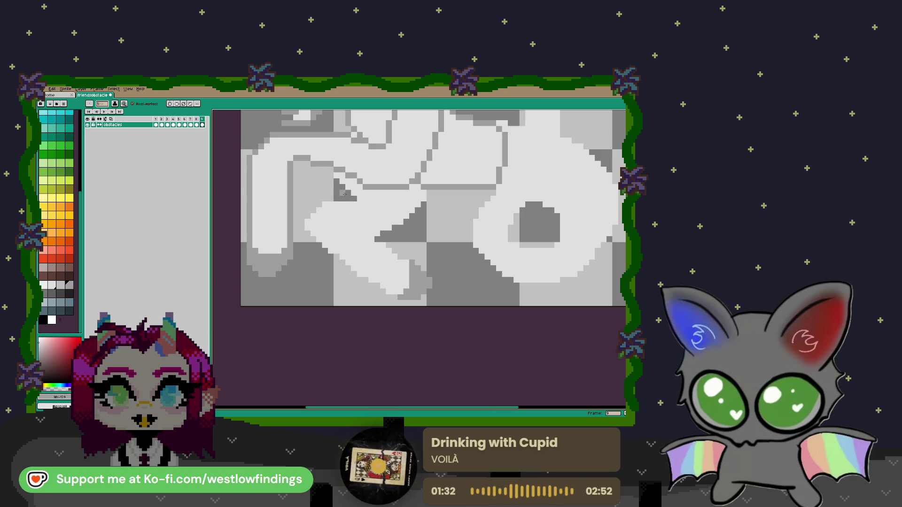
{"action": "scroll", "coordinate": [350, 197], "scroll_direction": "down", "scroll_amount": 1}
{"action": "scroll", "coordinate": [363, 202], "scroll_direction": "down", "scroll_amount": 1}
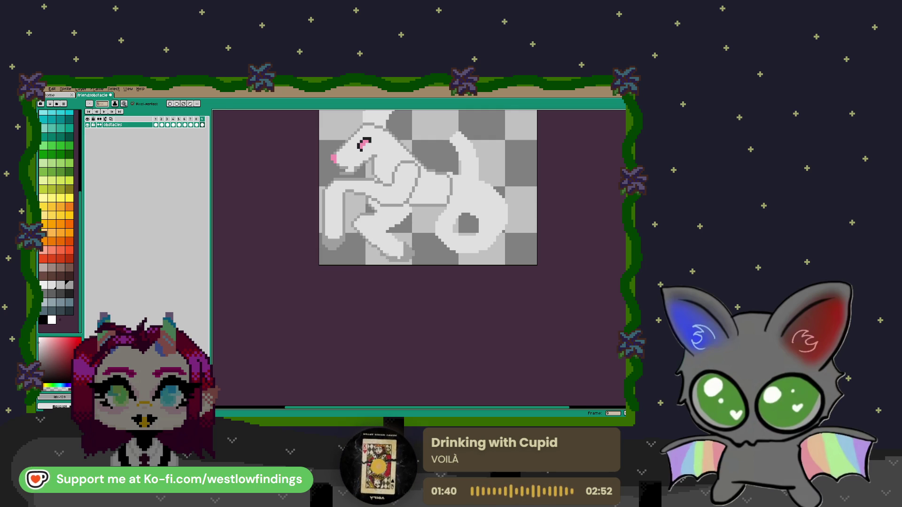
{"action": "scroll", "coordinate": [387, 257], "scroll_direction": "up", "scroll_amount": 1}
{"action": "scroll", "coordinate": [389, 258], "scroll_direction": "up", "scroll_amount": 2}
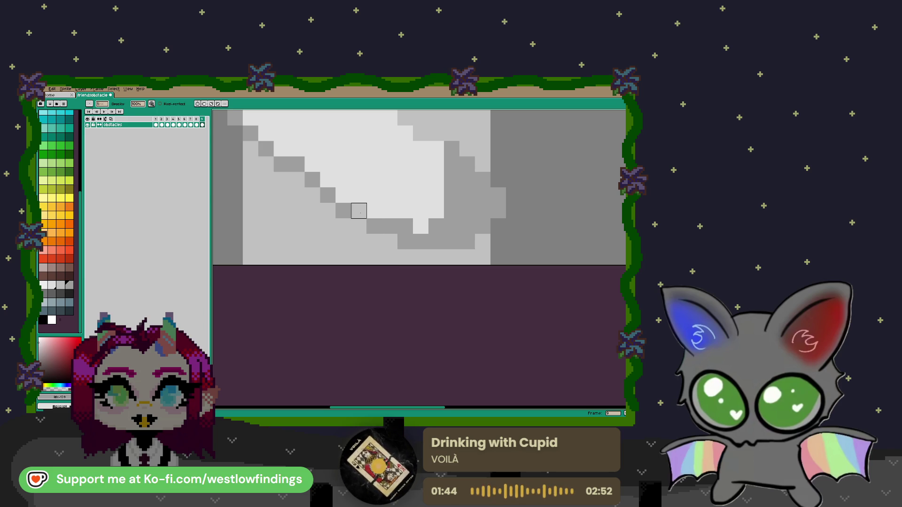
{"action": "key", "text": "b"}
{"action": "left_click", "coordinate": [358, 210]}
{"action": "scroll", "coordinate": [408, 227], "scroll_direction": "down", "scroll_amount": 1}
{"action": "left_click", "coordinate": [428, 231]}
{"action": "scroll", "coordinate": [431, 239], "scroll_direction": "down", "scroll_amount": 1}
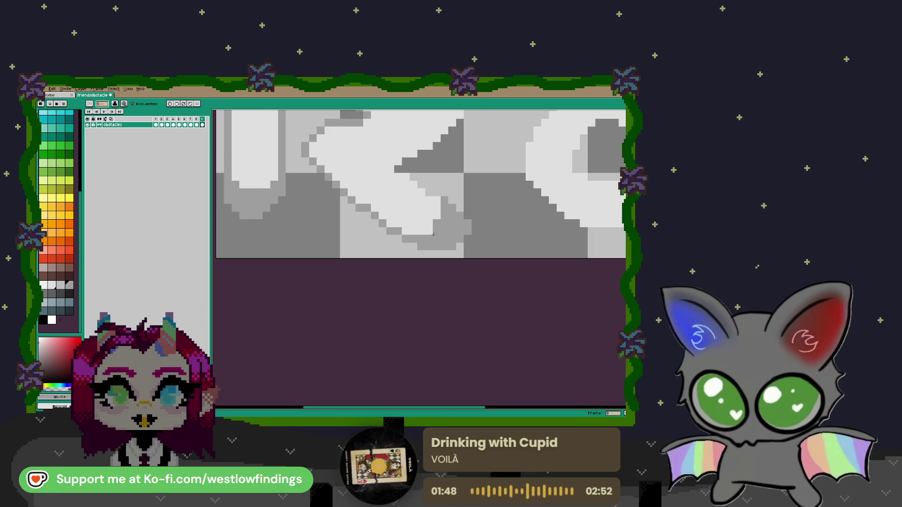
{"action": "scroll", "coordinate": [430, 231], "scroll_direction": "down", "scroll_amount": 1}
{"action": "left_click_drag", "start_coordinate": [466, 206], "coordinate": [427, 270]}
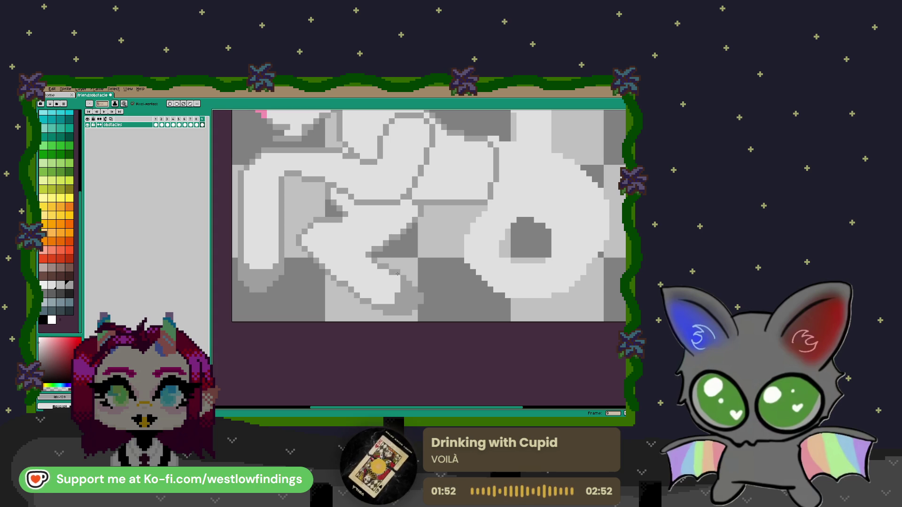
Bucket-fill the far lower leg with the neighbouring darker grey.
{"action": "scroll", "coordinate": [421, 237], "scroll_direction": "down", "scroll_amount": 1}
{"action": "scroll", "coordinate": [420, 244], "scroll_direction": "down", "scroll_amount": 1}
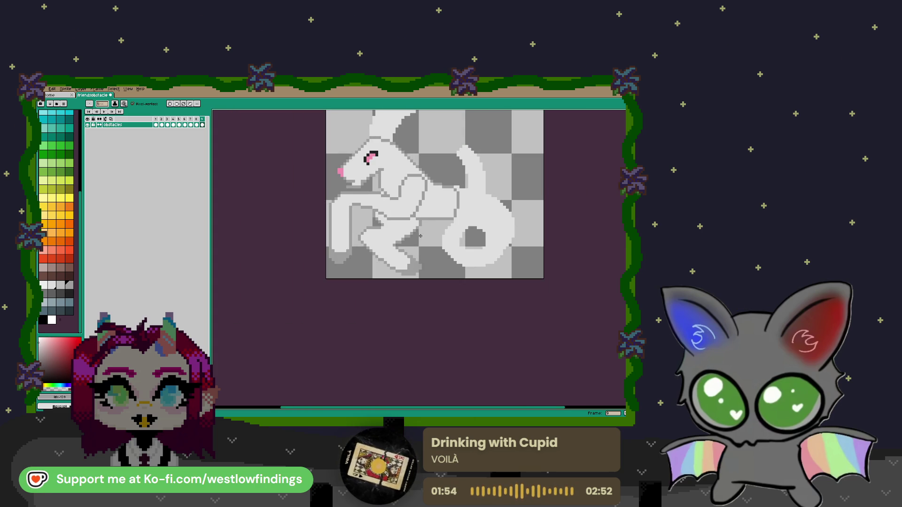
{"action": "key", "text": "bracketleft"}
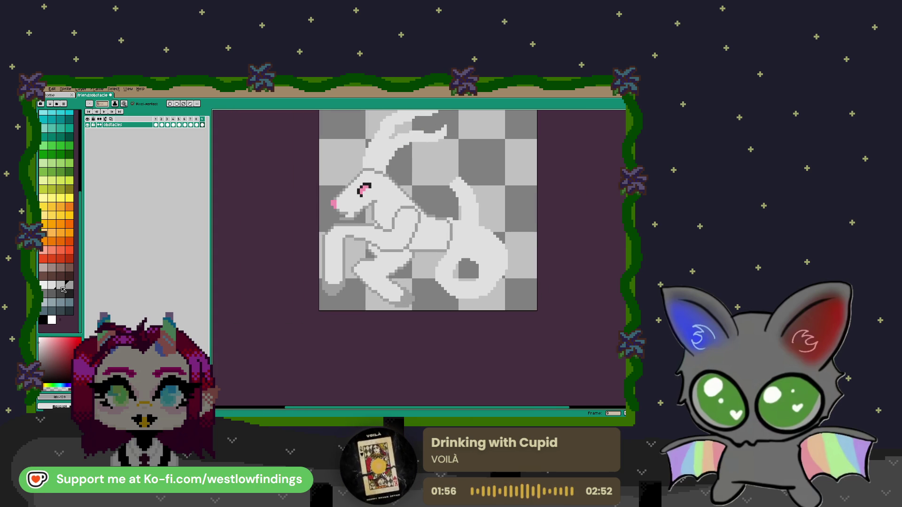
{"action": "key", "text": "g"}
{"action": "left_click", "coordinate": [373, 276]}
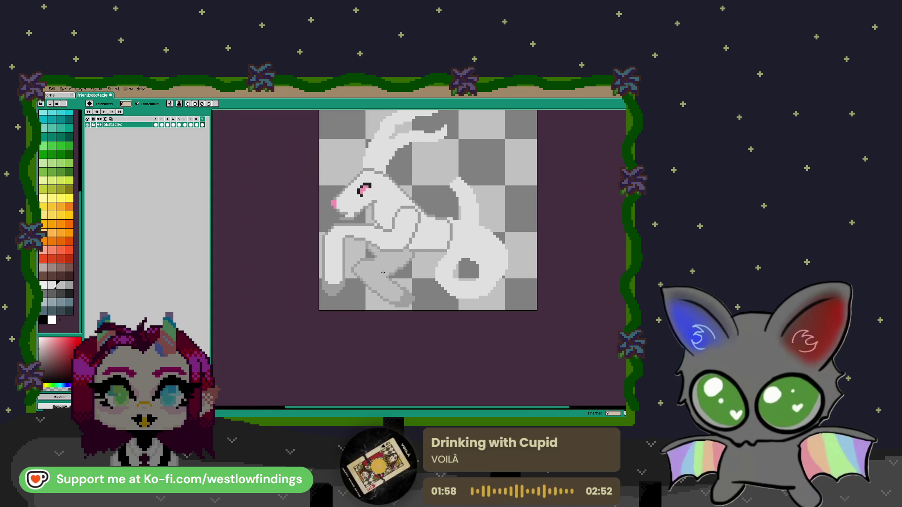
Return to the pencil and pan the view up toward the top of the sprite.
{"action": "scroll", "coordinate": [373, 276], "scroll_direction": "up", "scroll_amount": 3}
{"action": "key", "text": "b"}
{"action": "scroll", "coordinate": [442, 310], "scroll_direction": "down", "scroll_amount": 5}
{"action": "left_click_drag", "start_coordinate": [441, 310], "coordinate": [418, 301]}
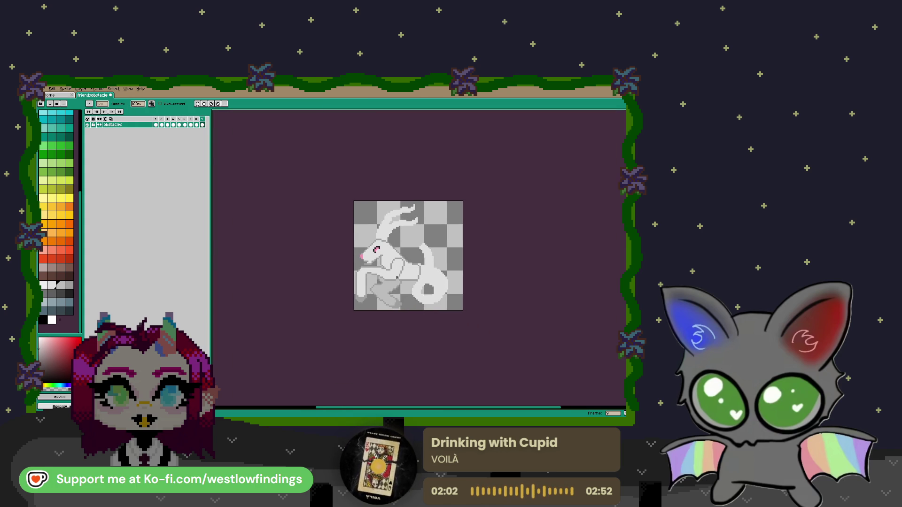
{"action": "scroll", "coordinate": [400, 272], "scroll_direction": "up", "scroll_amount": 1}
{"action": "left_click_drag", "start_coordinate": [463, 279], "coordinate": [412, 267]}
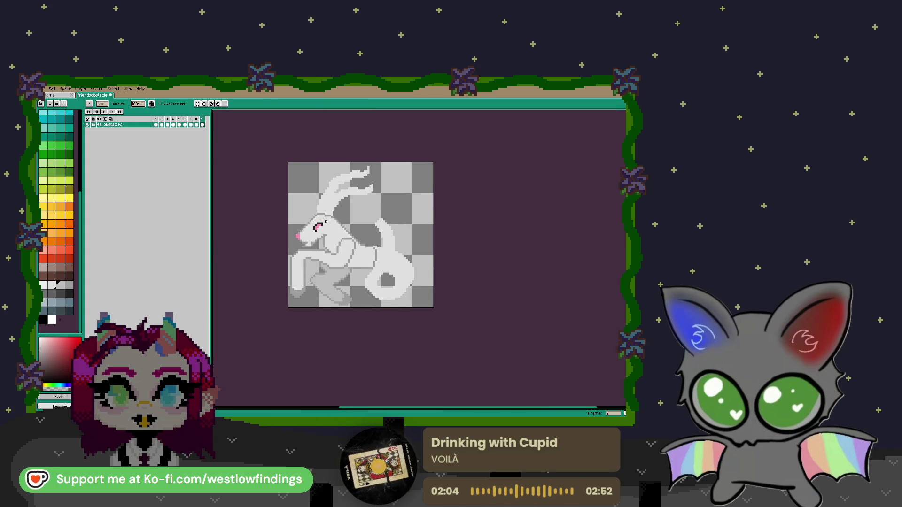
{"action": "left_click_drag", "start_coordinate": [292, 221], "coordinate": [300, 263]}
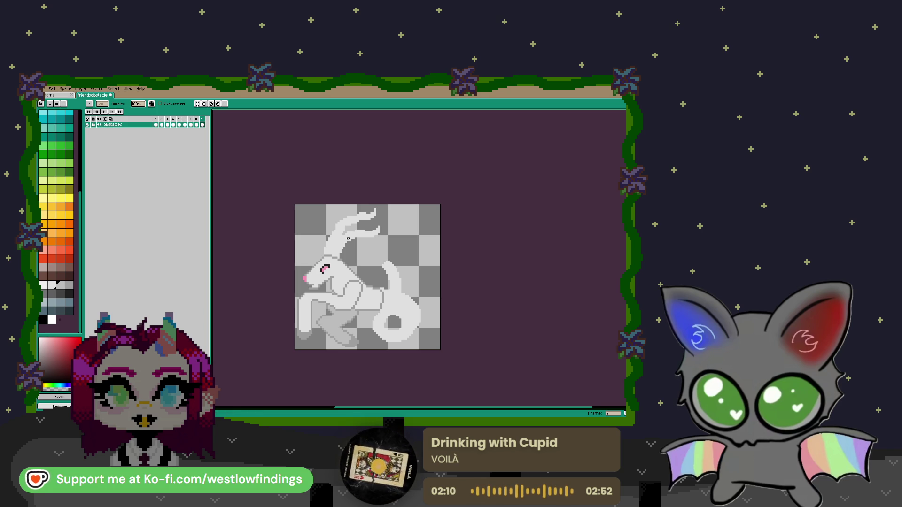
{"action": "scroll", "coordinate": [348, 236], "scroll_direction": "up", "scroll_amount": 1}
{"action": "scroll", "coordinate": [329, 249], "scroll_direction": "up", "scroll_amount": 1}
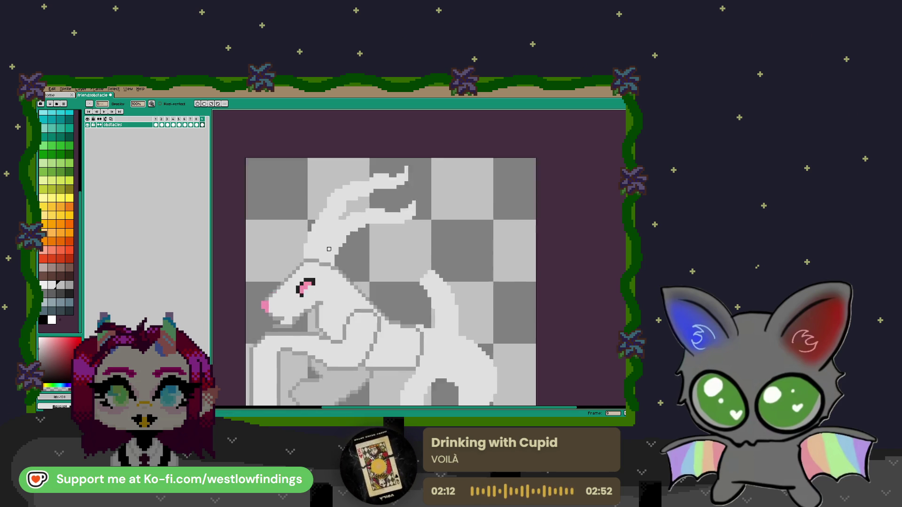
Sample a grey from the drawing and outline the horn's left edge in darker grey.
{"action": "scroll", "coordinate": [329, 249], "scroll_direction": "up", "scroll_amount": 1}
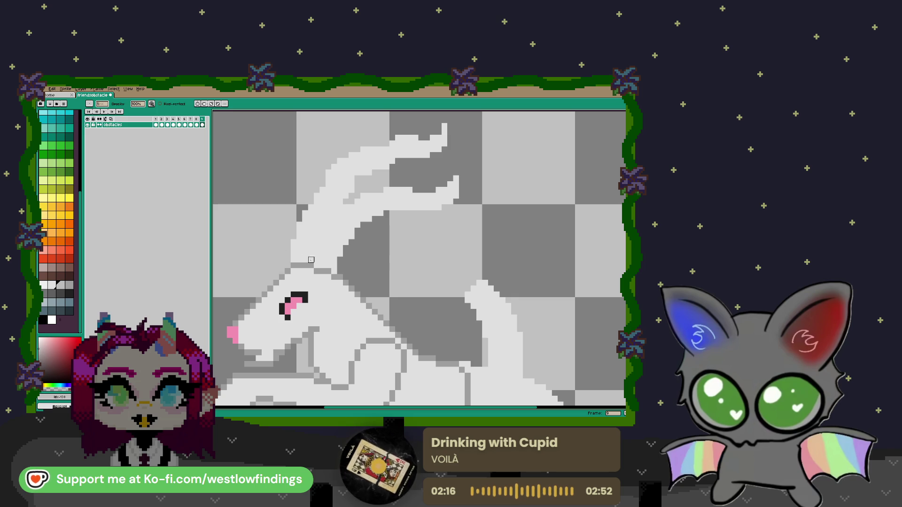
{"action": "key", "text": "e"}
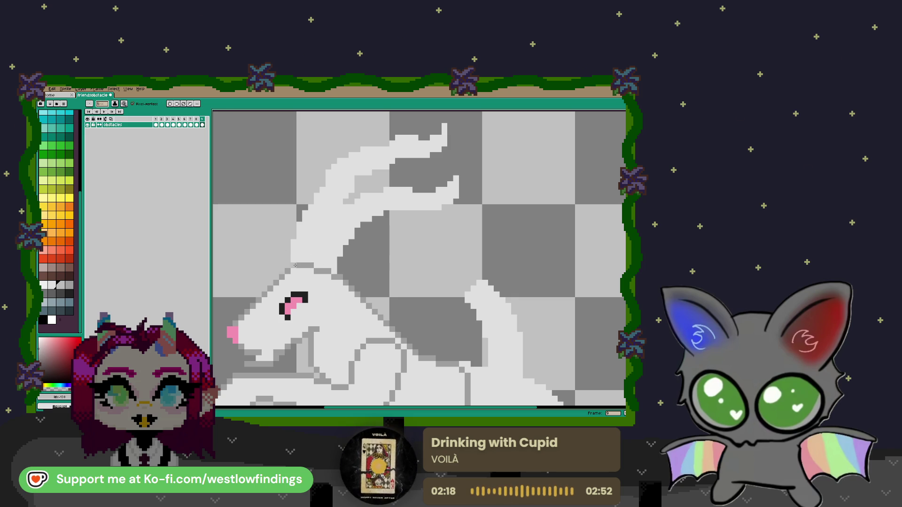
{"action": "left_click", "coordinate": [304, 262], "text": "alt"}
{"action": "mouse_move", "coordinate": [294, 263]}
{"action": "left_mouse_down"}
{"action": "mouse_move", "coordinate": [294, 235]}
{"action": "mouse_move", "coordinate": [334, 166]}
{"action": "left_mouse_up"}
{"action": "key", "text": "v"}
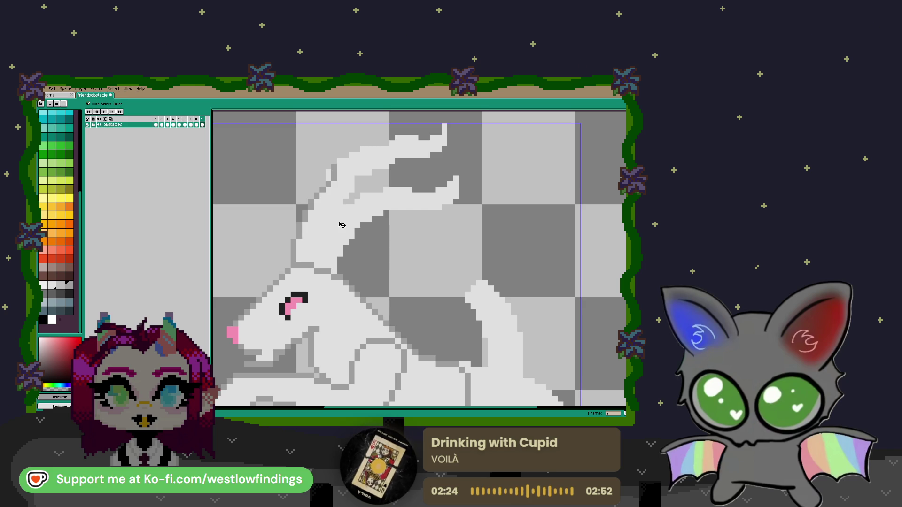
{"action": "key", "text": "ctrl+z"}
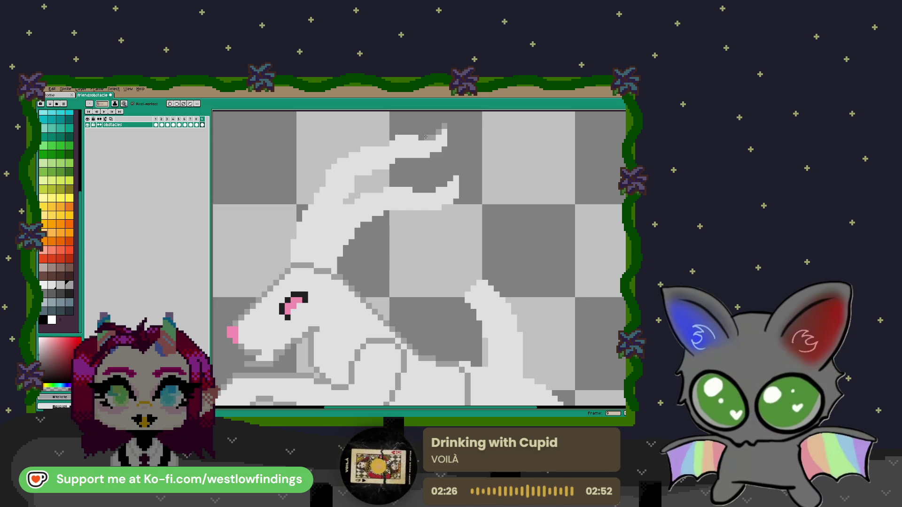
{"action": "mouse_move", "coordinate": [338, 159]}
{"action": "left_mouse_down"}
{"action": "mouse_move", "coordinate": [298, 220]}
{"action": "mouse_move", "coordinate": [288, 262]}
{"action": "mouse_move", "coordinate": [334, 211]}
{"action": "mouse_move", "coordinate": [441, 188]}
{"action": "mouse_move", "coordinate": [457, 172]}
{"action": "mouse_move", "coordinate": [460, 198]}
{"action": "mouse_move", "coordinate": [373, 220]}
{"action": "mouse_move", "coordinate": [338, 267]}
{"action": "left_mouse_up"}
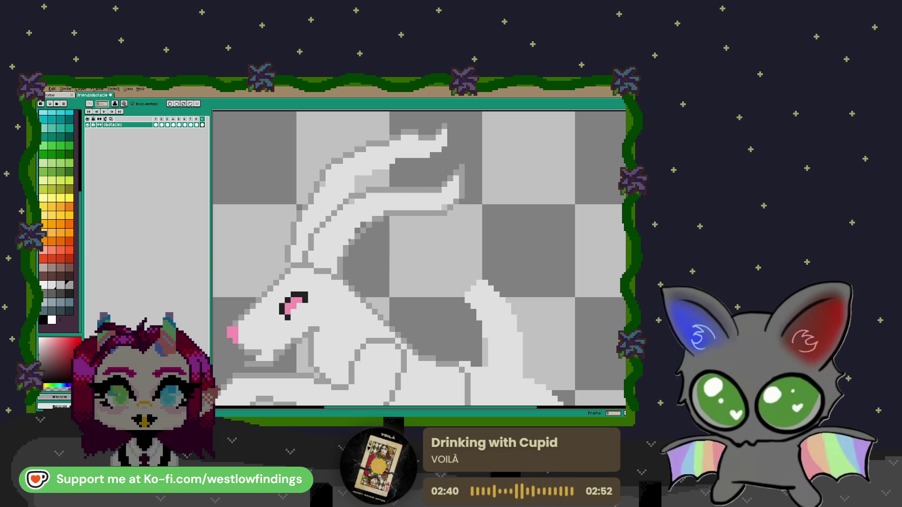
Pick a lighter grey and paint it along the upper horn.
{"action": "left_click", "coordinate": [362, 219], "text": "alt"}
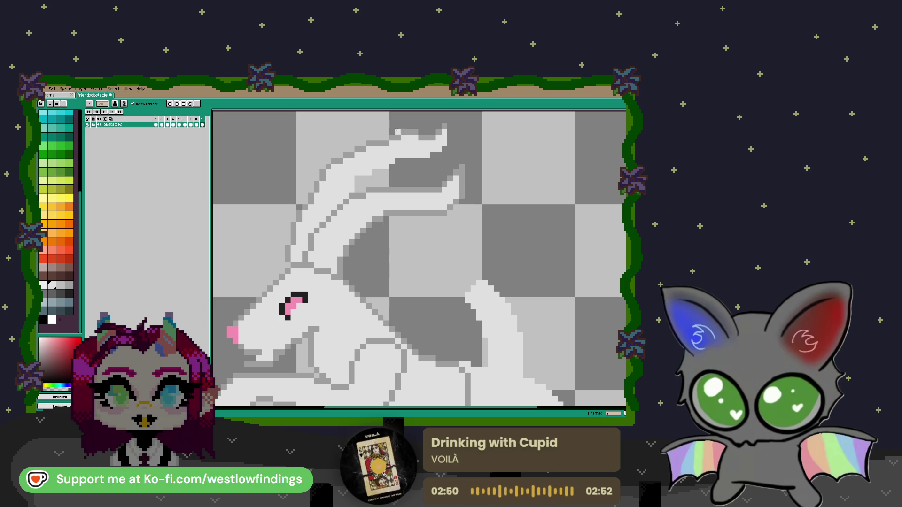
{"action": "left_click", "coordinate": [431, 132], "text": "alt"}
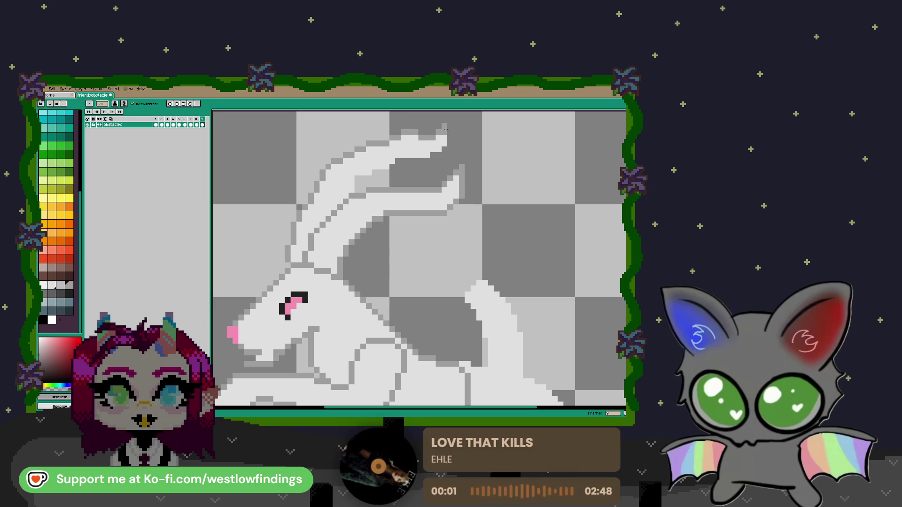
{"action": "left_click_drag", "start_coordinate": [450, 133], "coordinate": [360, 178]}
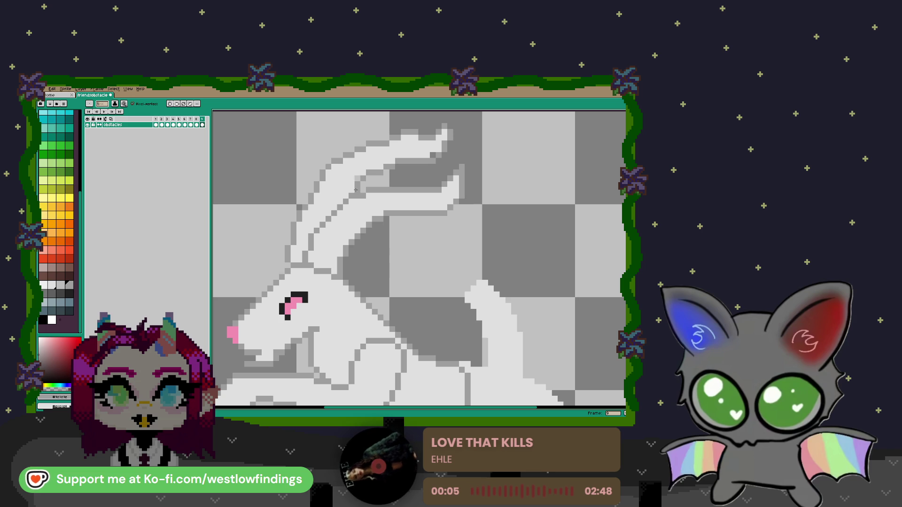
{"action": "left_click", "coordinate": [368, 169], "text": "alt"}
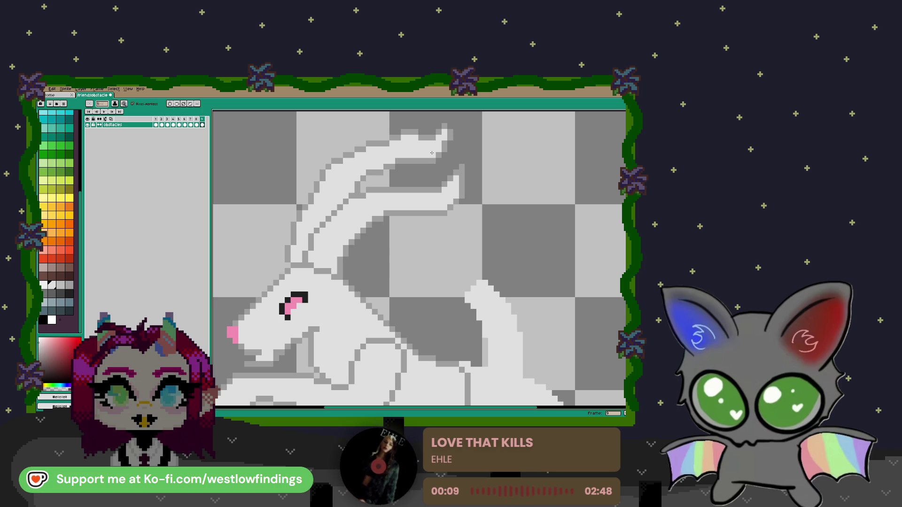
{"action": "scroll", "coordinate": [432, 155], "scroll_direction": "down", "scroll_amount": 2}
{"action": "scroll", "coordinate": [431, 196], "scroll_direction": "down", "scroll_amount": 1}
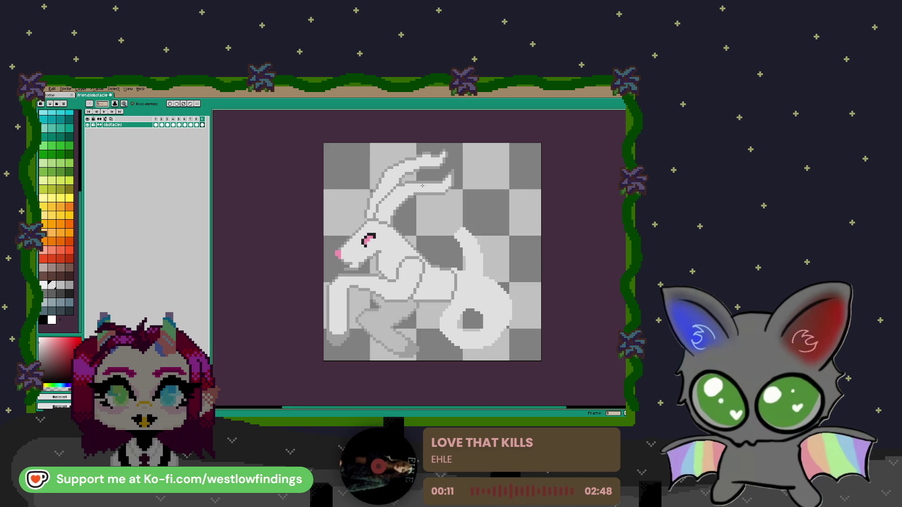
Add dark grey outline pixels along the upper horn.
{"action": "scroll", "coordinate": [380, 203], "scroll_direction": "up", "scroll_amount": 2}
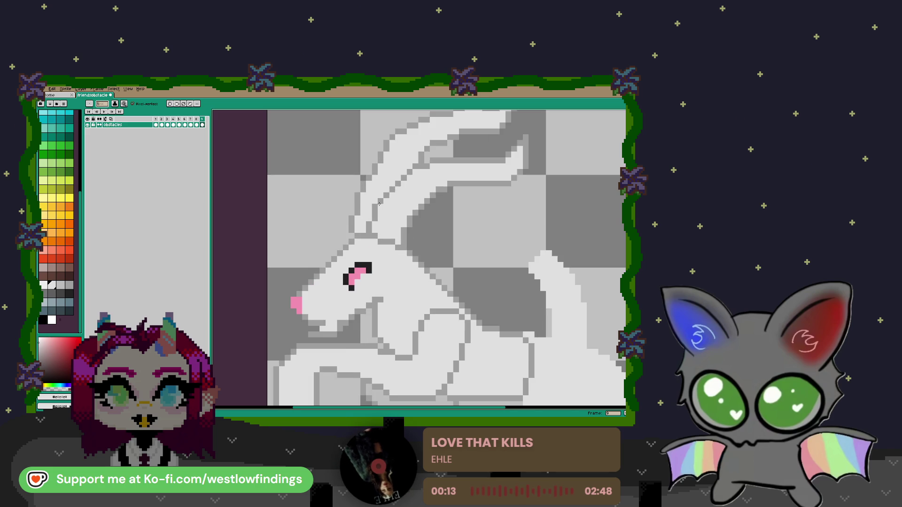
{"action": "left_click", "coordinate": [358, 204], "text": "alt"}
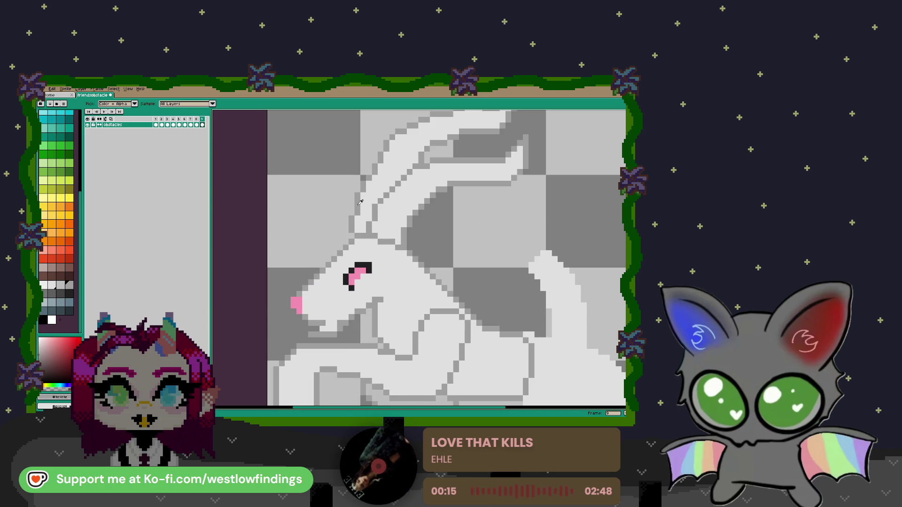
{"action": "left_click_drag", "start_coordinate": [366, 197], "coordinate": [376, 201]}
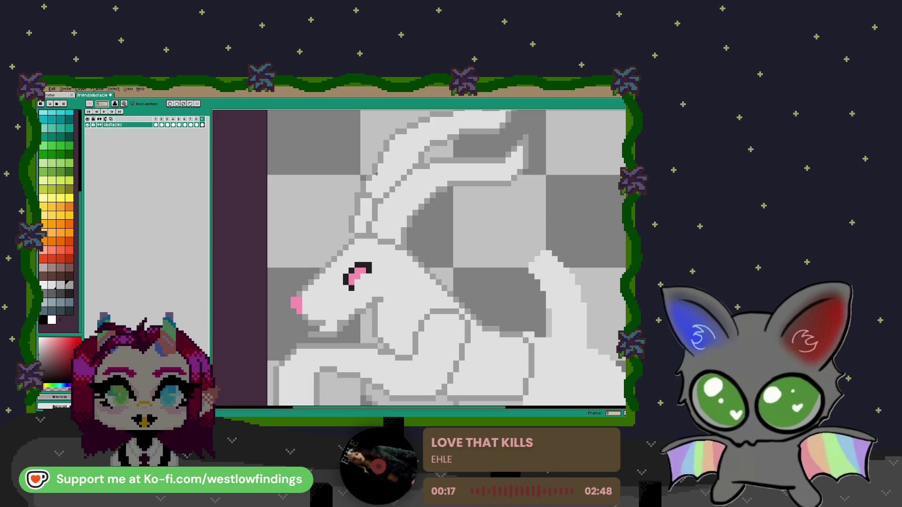
{"action": "scroll", "coordinate": [395, 178], "scroll_direction": "up", "scroll_amount": 3}
{"action": "scroll", "coordinate": [395, 178], "scroll_direction": "right", "scroll_amount": 2}
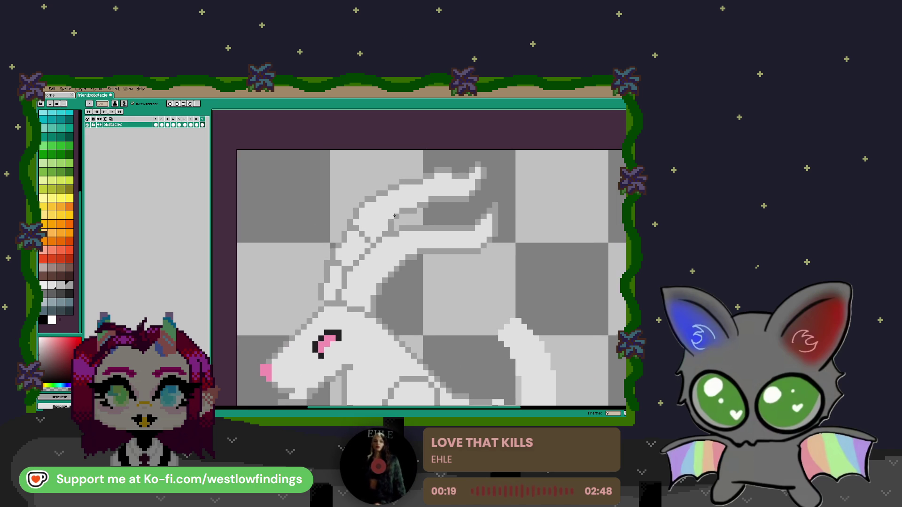
{"action": "left_click_drag", "start_coordinate": [417, 187], "coordinate": [469, 192]}
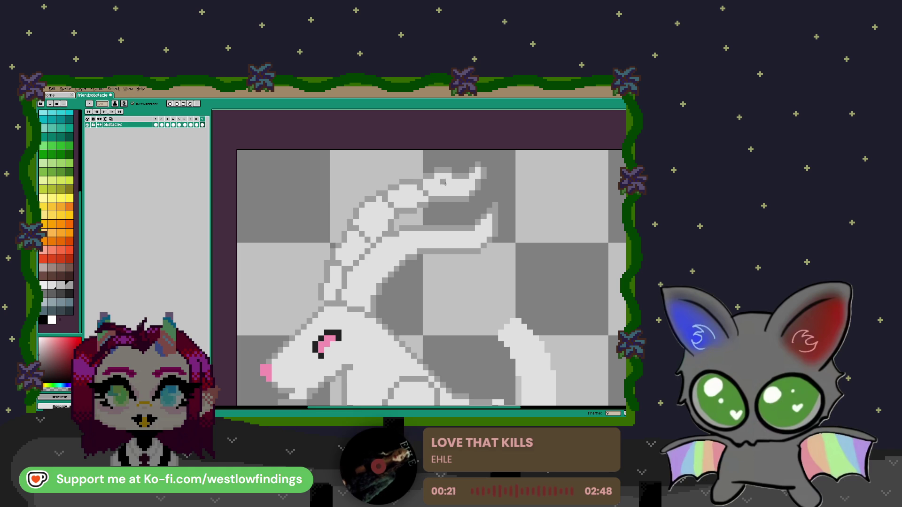
Draw ridge lines dividing the lower horn, then nudge the goat down one pixel.
{"action": "mouse_move", "coordinate": [450, 234]}
{"action": "left_mouse_down"}
{"action": "mouse_move", "coordinate": [448, 249]}
{"action": "mouse_move", "coordinate": [407, 253]}
{"action": "mouse_move", "coordinate": [379, 276]}
{"action": "left_mouse_up"}
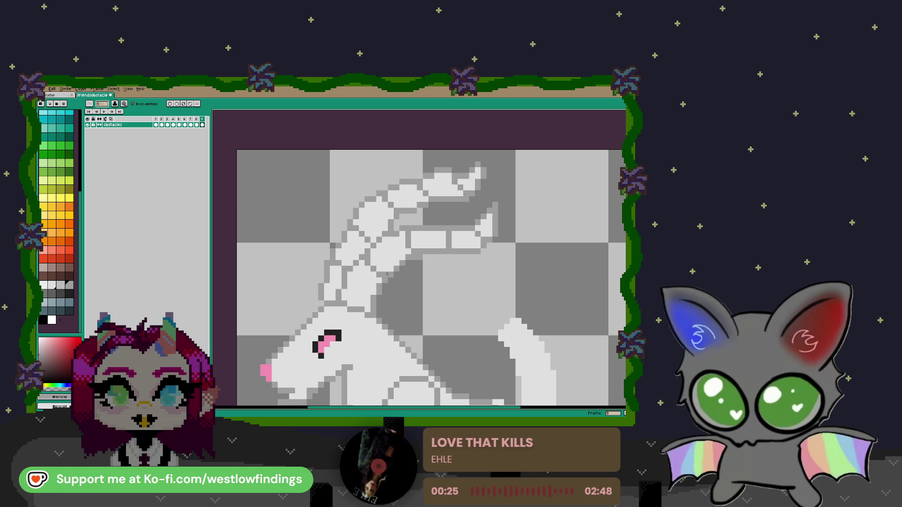
{"action": "scroll", "coordinate": [365, 298], "scroll_direction": "down", "scroll_amount": 2}
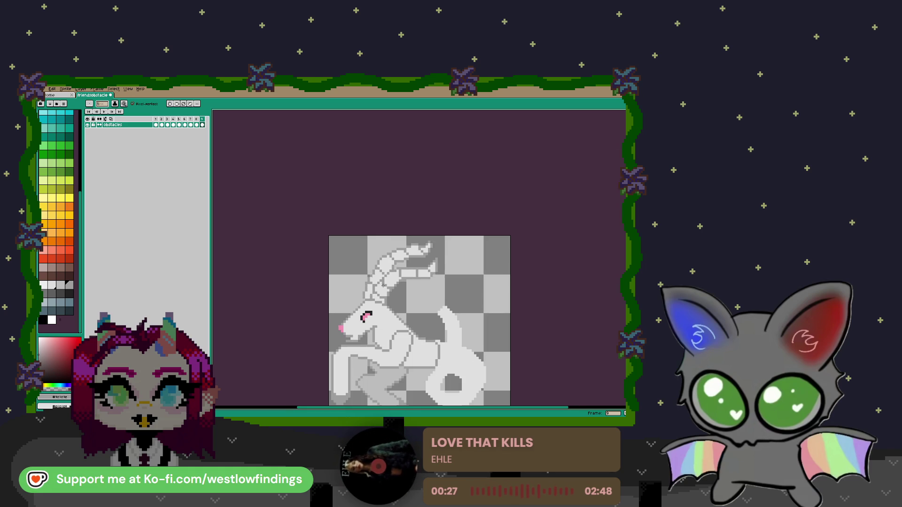
{"action": "scroll", "coordinate": [365, 298], "scroll_direction": "up", "scroll_amount": 1}
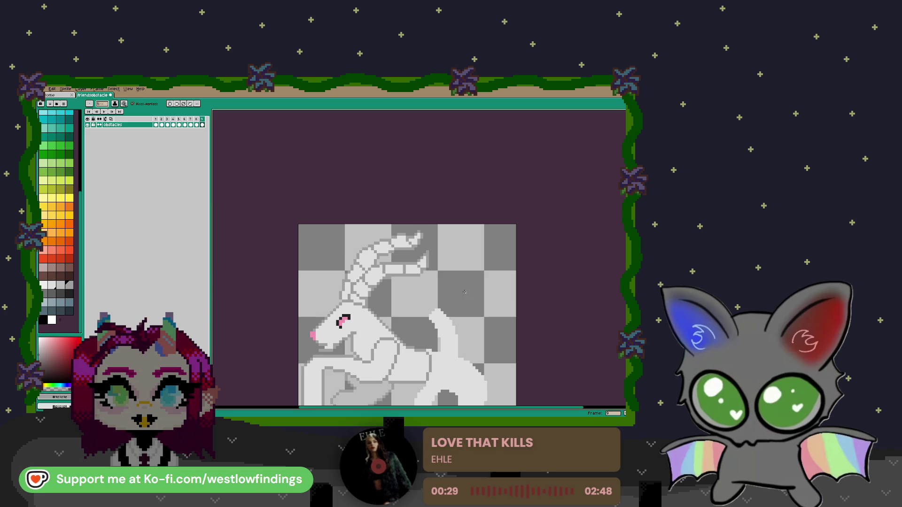
{"action": "scroll", "coordinate": [323, 254], "scroll_direction": "up", "scroll_amount": 1}
{"action": "scroll", "coordinate": [61, 166], "scroll_direction": "up", "scroll_amount": 3}
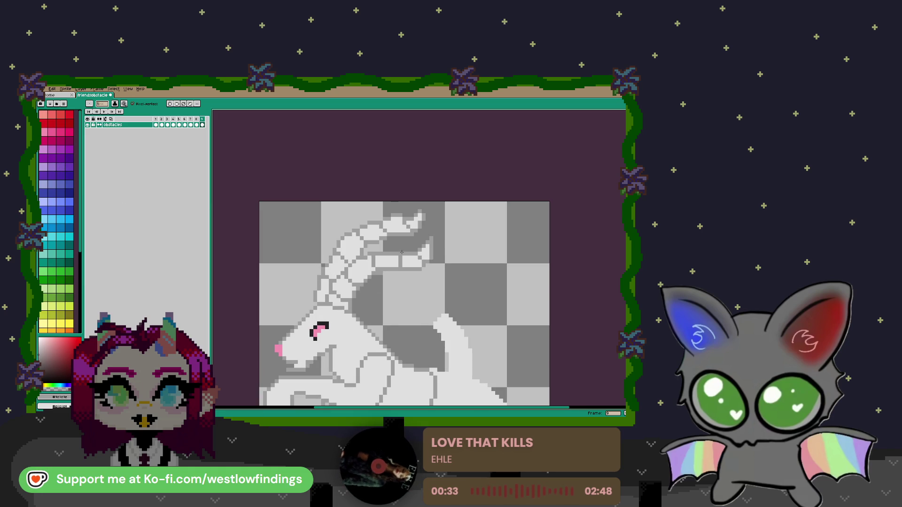
{"action": "scroll", "coordinate": [375, 263], "scroll_direction": "down", "scroll_amount": 1}
{"action": "key", "text": "v"}
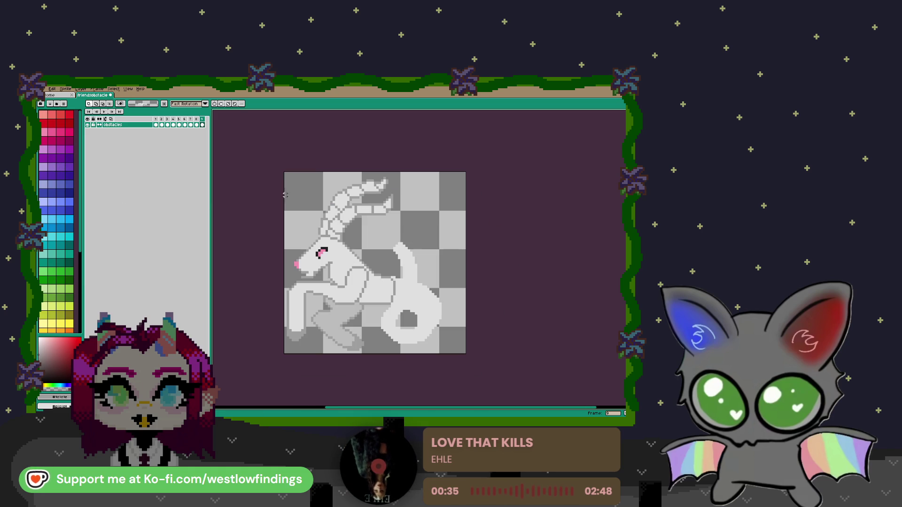
{"action": "left_click_drag", "start_coordinate": [407, 268], "coordinate": [407, 274]}
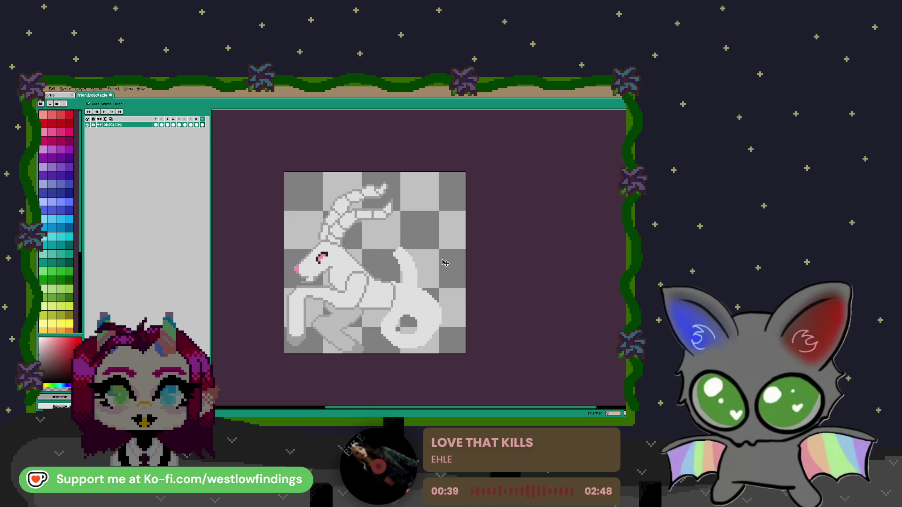
Shift the goat two pixels right and bucket-fill its tail with blue.
{"action": "left_click_drag", "start_coordinate": [359, 281], "coordinate": [364, 275]}
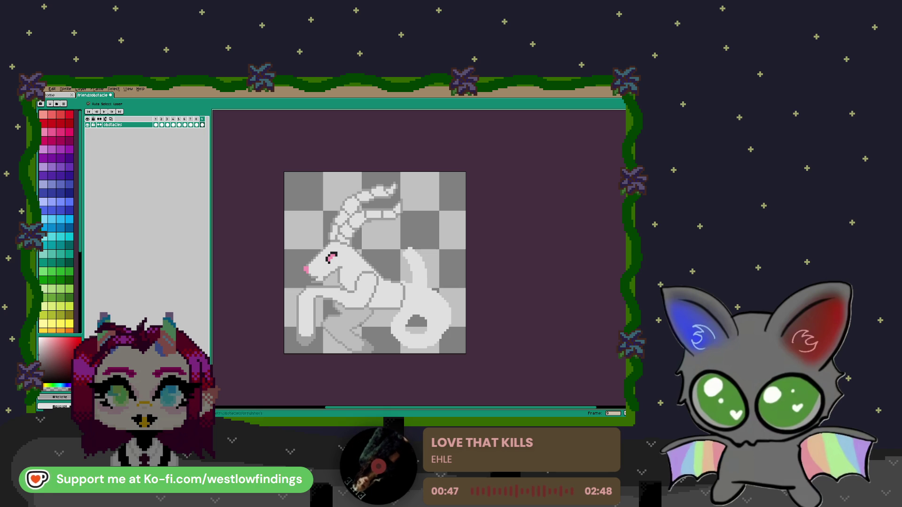
{"action": "left_click", "coordinate": [67, 201]}
{"action": "key", "text": "g"}
{"action": "left_click", "coordinate": [438, 296]}
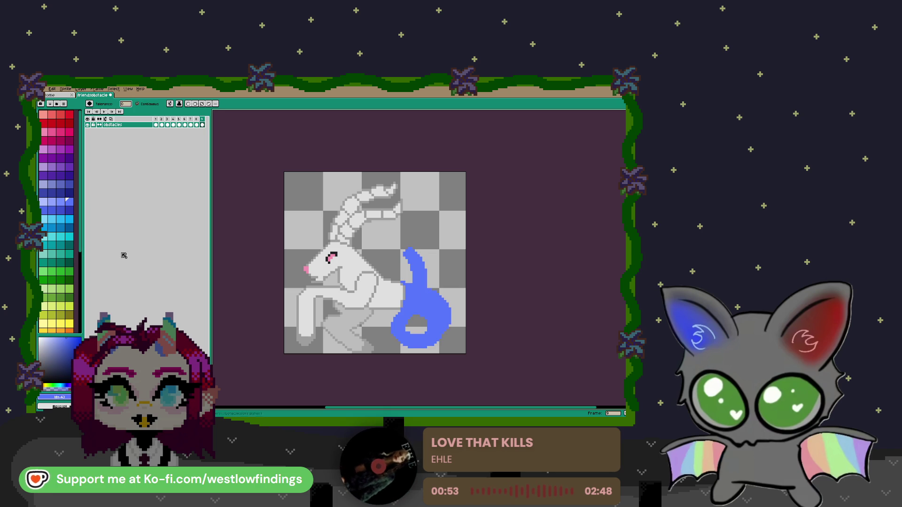
Refill the tail with a lighter blue, discarding a trial curl at its top.
{"action": "left_click", "coordinate": [51, 202]}
{"action": "left_click", "coordinate": [435, 303]}
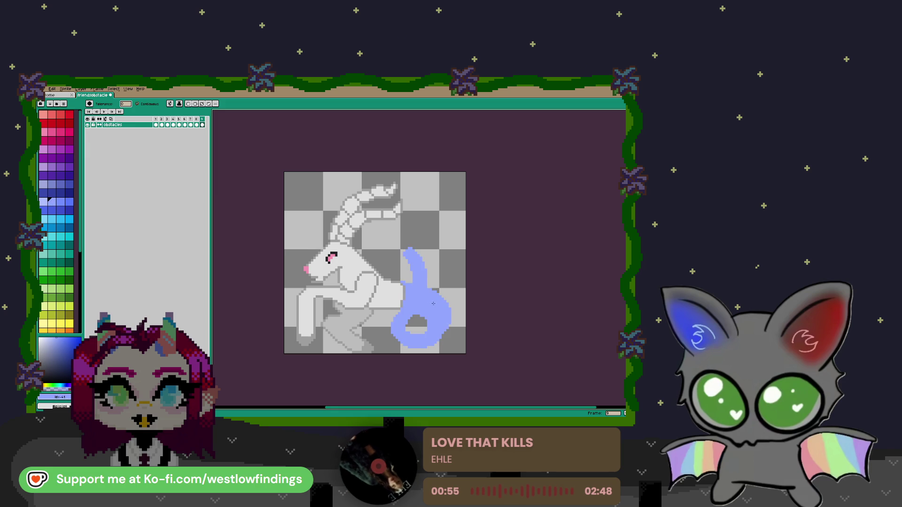
{"action": "key", "text": "b"}
{"action": "mouse_move", "coordinate": [409, 251]}
{"action": "left_mouse_down"}
{"action": "mouse_move", "coordinate": [399, 247]}
{"action": "mouse_move", "coordinate": [409, 222]}
{"action": "left_mouse_up"}
{"action": "key", "text": "ctrl+z"}
Erase the tail's left part below the bar.
{"action": "key", "text": "e"}
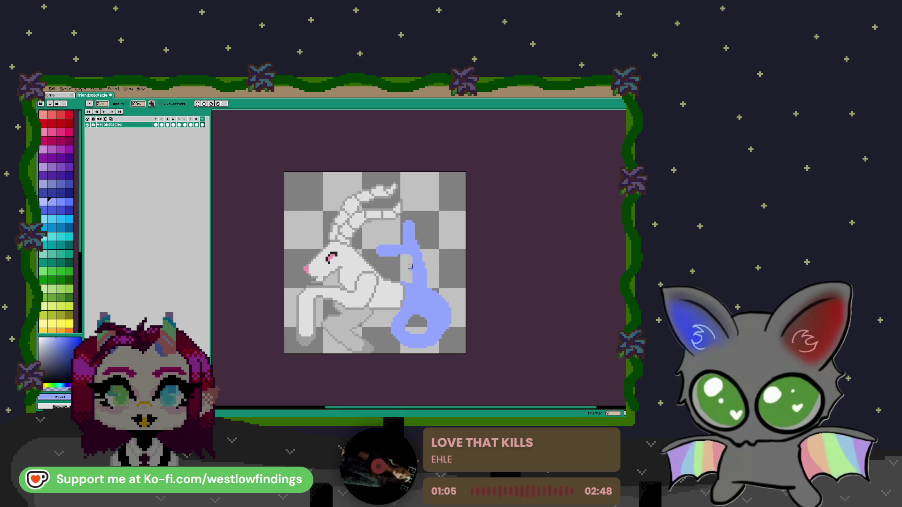
{"action": "left_click_drag", "start_coordinate": [403, 263], "coordinate": [410, 280]}
{"action": "scroll", "coordinate": [412, 273], "scroll_direction": "up", "scroll_amount": 1}
{"action": "key", "text": "ctrl+z"}
{"action": "left_click_drag", "start_coordinate": [395, 256], "coordinate": [412, 271]}
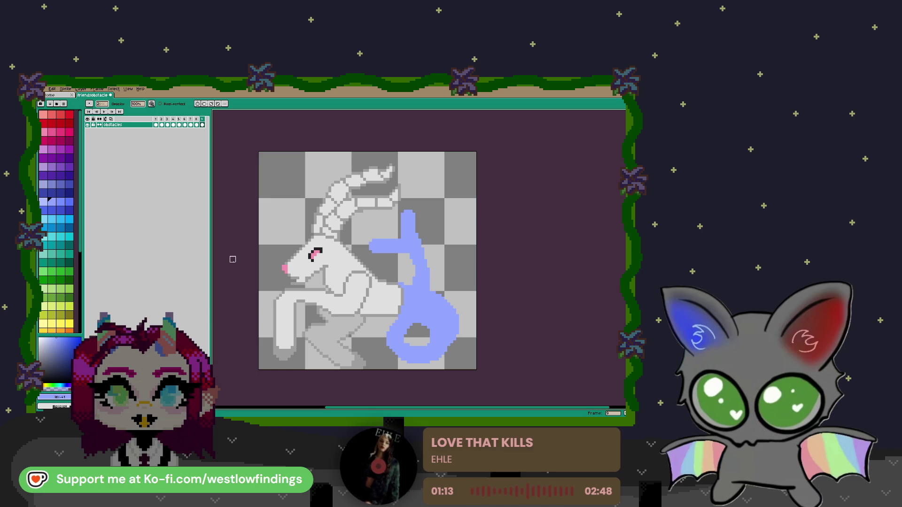
Outline the tail and the loop's inner edge in darker blue.
{"action": "left_click", "coordinate": [60, 202]}
{"action": "key", "text": "v"}
{"action": "scroll", "coordinate": [418, 301], "scroll_direction": "up", "scroll_amount": 2}
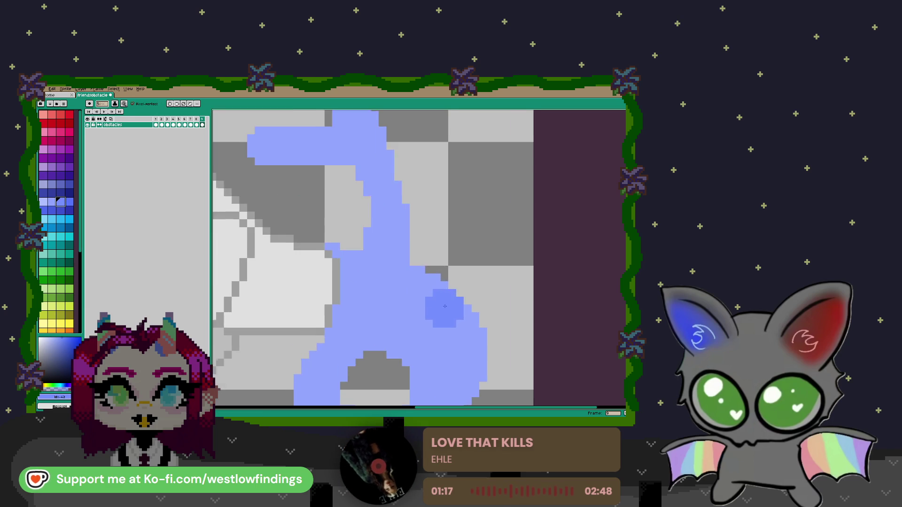
{"action": "scroll", "coordinate": [424, 295], "scroll_direction": "right", "scroll_amount": 2}
{"action": "key", "text": "b"}
{"action": "mouse_move", "coordinate": [382, 270]}
{"action": "left_mouse_down"}
{"action": "mouse_move", "coordinate": [437, 286]}
{"action": "mouse_move", "coordinate": [458, 308]}
{"action": "left_mouse_up"}
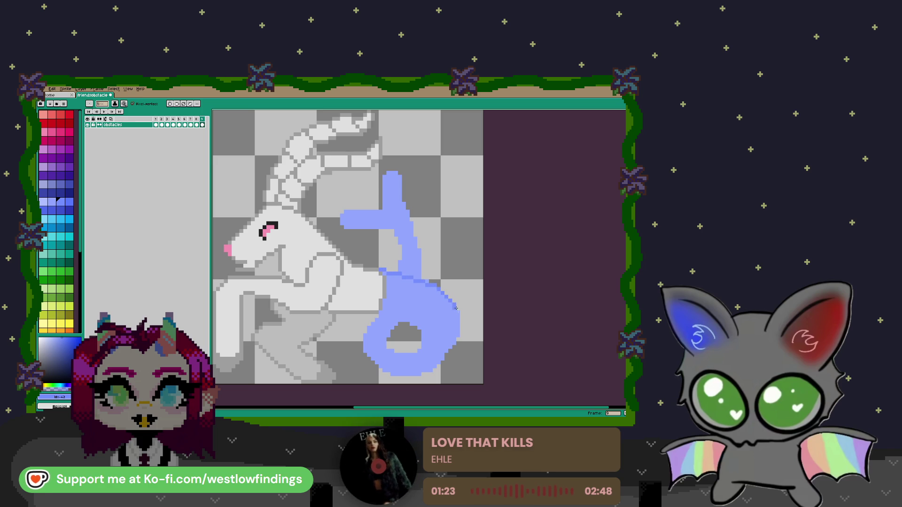
{"action": "scroll", "coordinate": [358, 260], "scroll_direction": "down", "scroll_amount": 3}
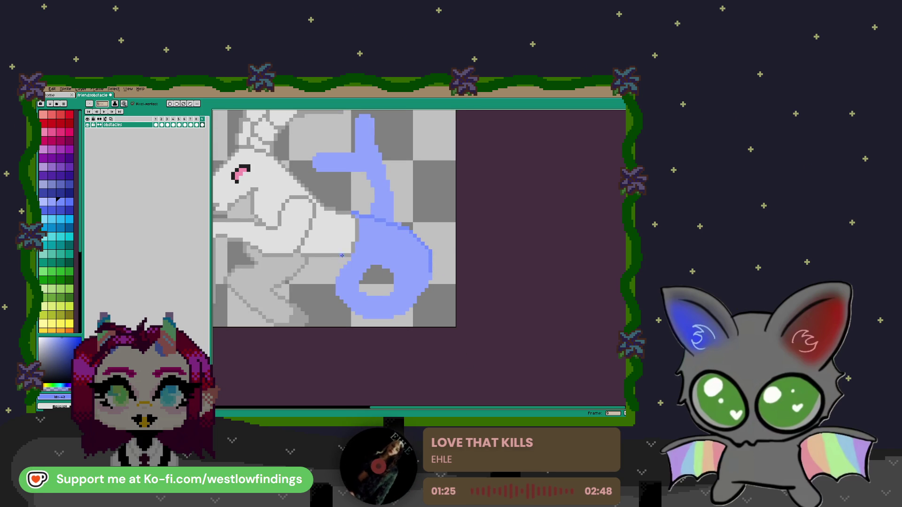
{"action": "mouse_move", "coordinate": [352, 257]}
{"action": "left_mouse_down"}
{"action": "mouse_move", "coordinate": [393, 290]}
{"action": "mouse_move", "coordinate": [336, 282]}
{"action": "mouse_move", "coordinate": [415, 302]}
{"action": "mouse_move", "coordinate": [428, 285]}
{"action": "left_mouse_up"}
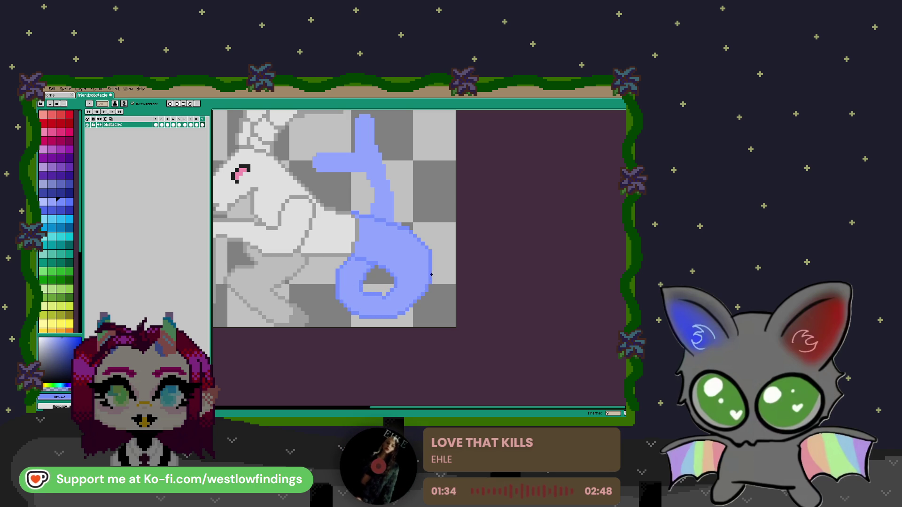
Add darker blue along the bar's lower edge, extend its left end and outline its top.
{"action": "key", "text": "e"}
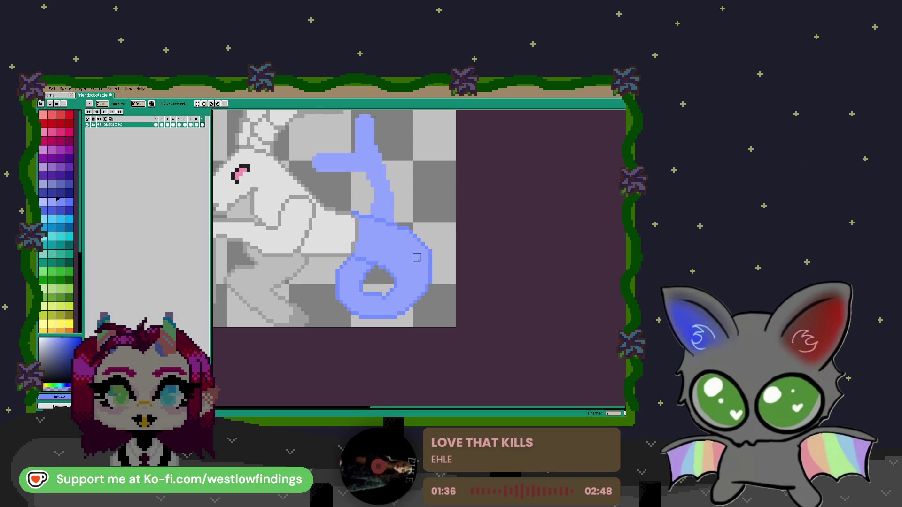
{"action": "scroll", "coordinate": [425, 250], "scroll_direction": "down", "scroll_amount": 2}
{"action": "scroll", "coordinate": [377, 275], "scroll_direction": "up", "scroll_amount": 1}
{"action": "scroll", "coordinate": [376, 275], "scroll_direction": "up", "scroll_amount": 1}
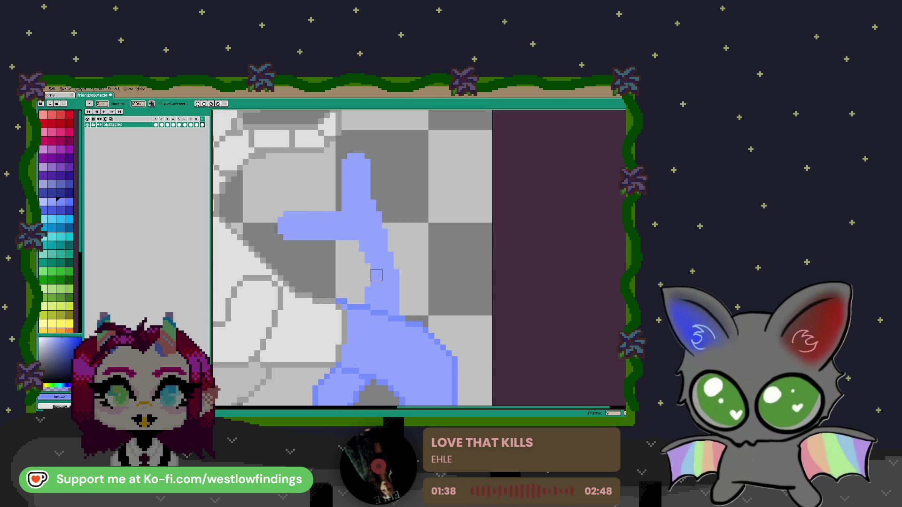
{"action": "key", "text": "b"}
{"action": "mouse_move", "coordinate": [286, 243]}
{"action": "left_mouse_down"}
{"action": "mouse_move", "coordinate": [358, 249]}
{"action": "mouse_move", "coordinate": [368, 287]}
{"action": "mouse_move", "coordinate": [361, 303]}
{"action": "left_mouse_up"}
{"action": "left_click", "coordinate": [355, 243]}
{"action": "mouse_move", "coordinate": [275, 224]}
{"action": "left_mouse_down"}
{"action": "mouse_move", "coordinate": [283, 211]}
{"action": "mouse_move", "coordinate": [339, 209]}
{"action": "mouse_move", "coordinate": [353, 153]}
{"action": "mouse_move", "coordinate": [373, 169]}
{"action": "mouse_move", "coordinate": [401, 310]}
{"action": "left_mouse_up"}
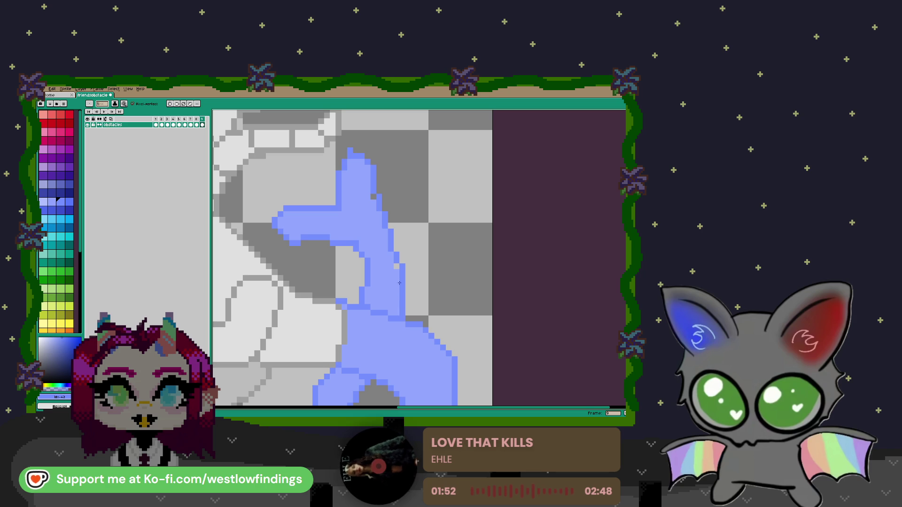
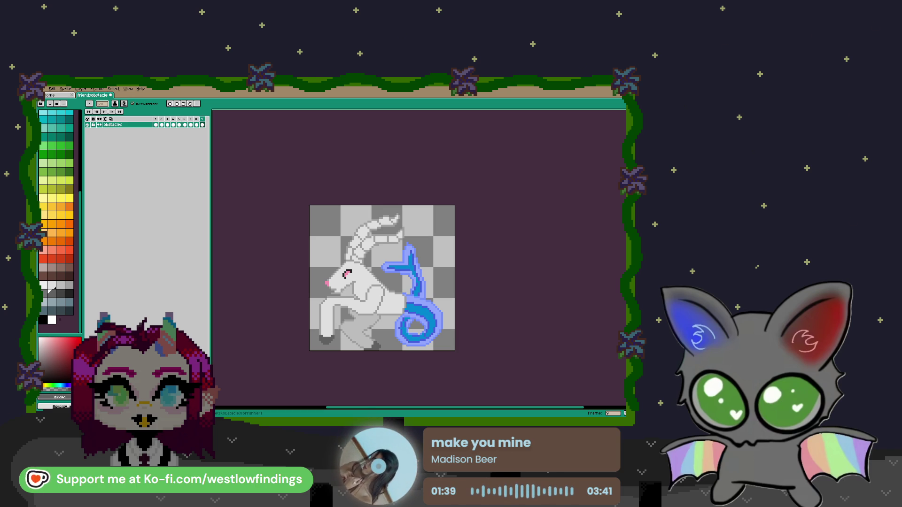
Step through the timeline frames from the Eevee sprite to the Capricorn goat frame.
{"action": "left_click", "coordinate": [185, 125]}
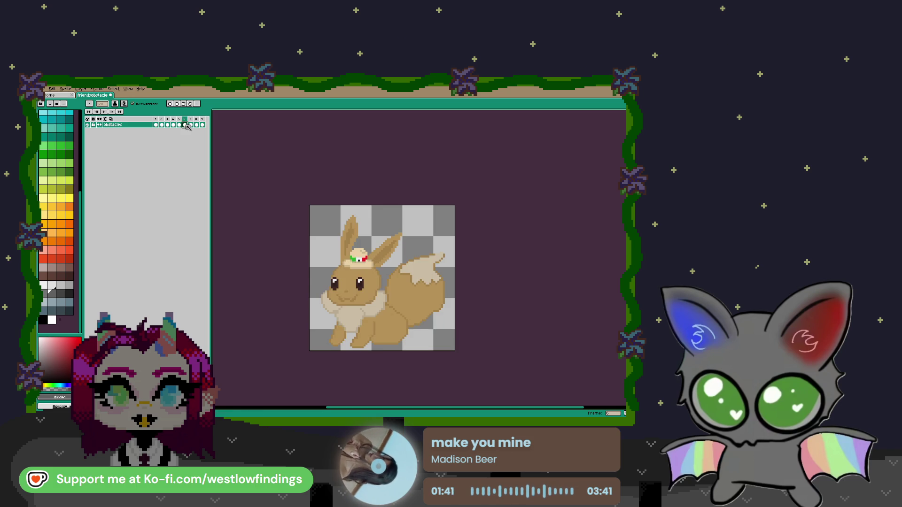
{"action": "left_click", "coordinate": [191, 125]}
{"action": "left_click", "coordinate": [197, 125]}
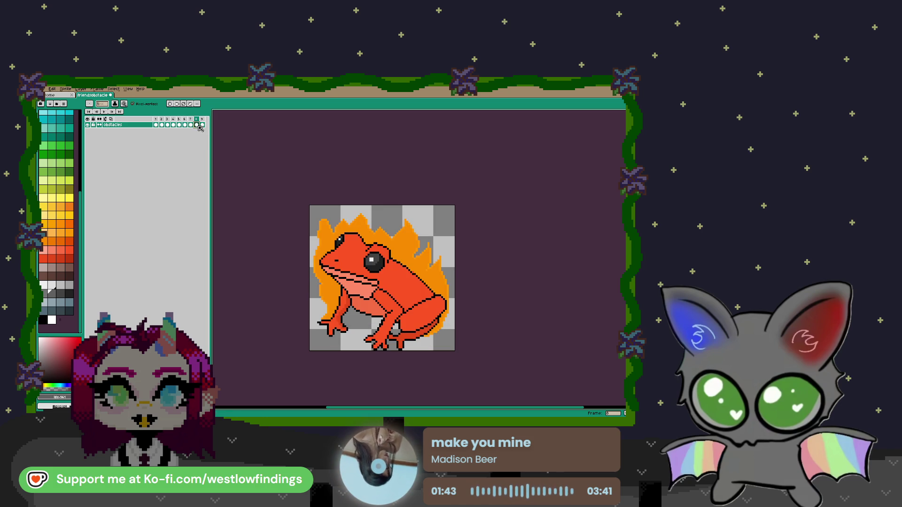
{"action": "left_click", "coordinate": [202, 125]}
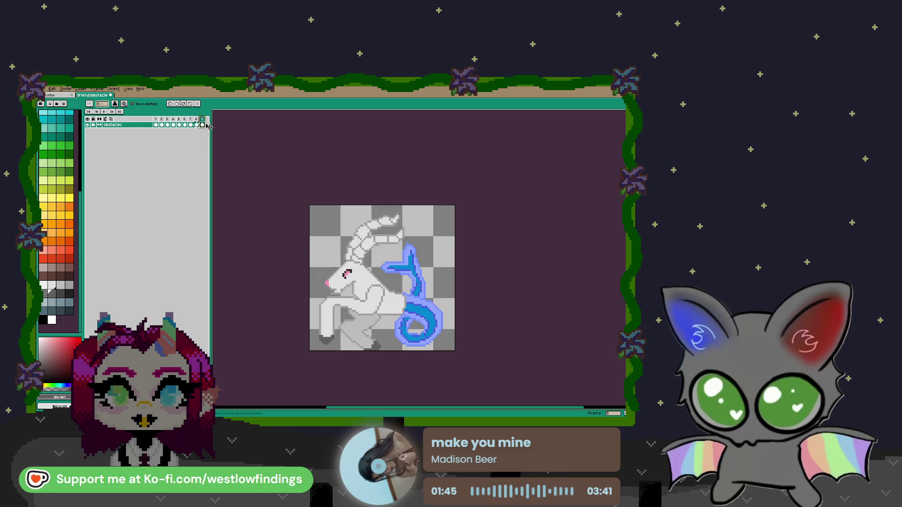
Add a new frame 10 after the goat and compare it with the fire-frog frames.
{"action": "key", "text": "alt+n"}
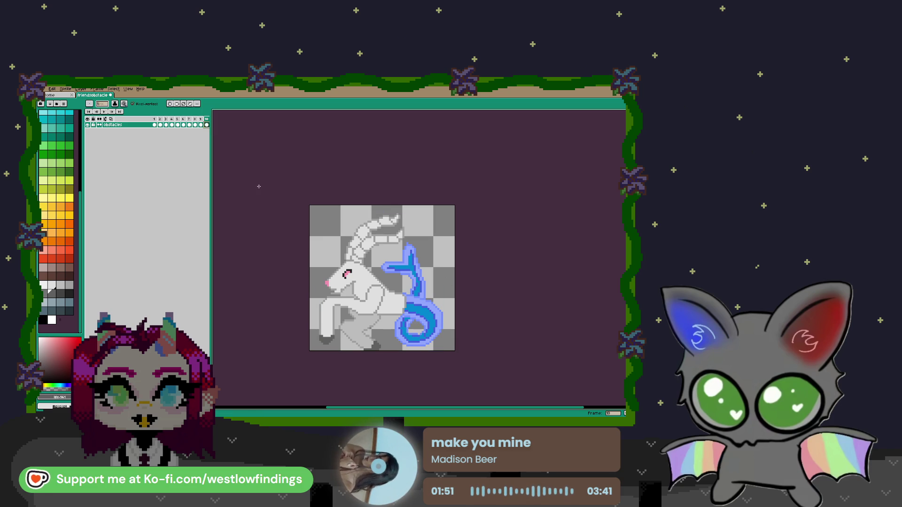
{"action": "left_click", "coordinate": [200, 125]}
{"action": "left_click", "coordinate": [196, 125]}
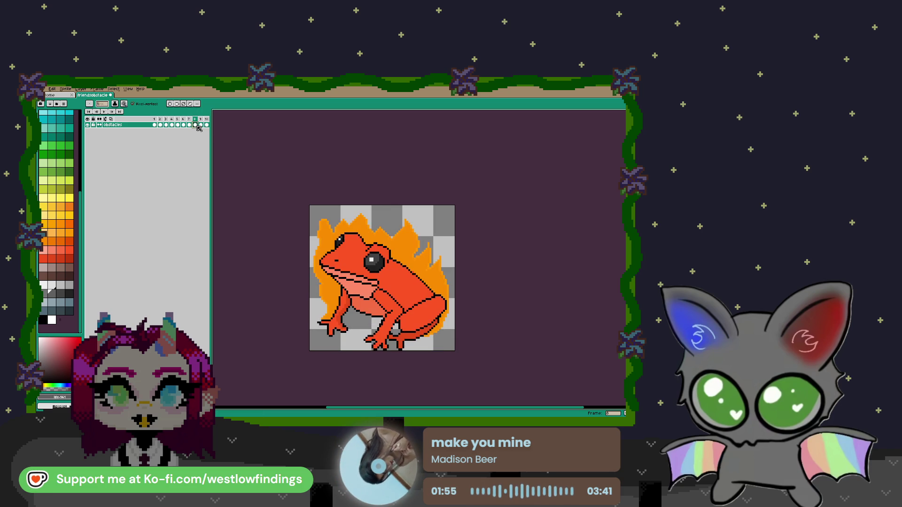
{"action": "key", "text": "Right"}
{"action": "key", "text": "Right"}
{"action": "left_click", "coordinate": [201, 124]}
{"action": "left_click", "coordinate": [207, 124]}
{"action": "key", "text": "w"}
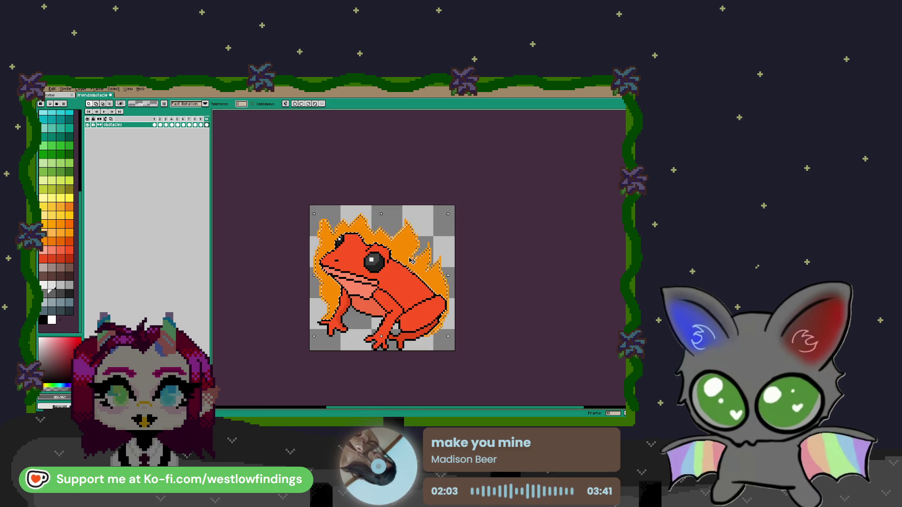
Erase the orange flames and their leftover outline from around the frog on frame 10.
{"action": "key", "text": "e"}
{"action": "mouse_move", "coordinate": [444, 248]}
{"action": "left_mouse_down"}
{"action": "mouse_move", "coordinate": [499, 279]}
{"action": "mouse_move", "coordinate": [456, 318]}
{"action": "mouse_move", "coordinate": [315, 334]}
{"action": "mouse_move", "coordinate": [490, 318]}
{"action": "left_mouse_up"}
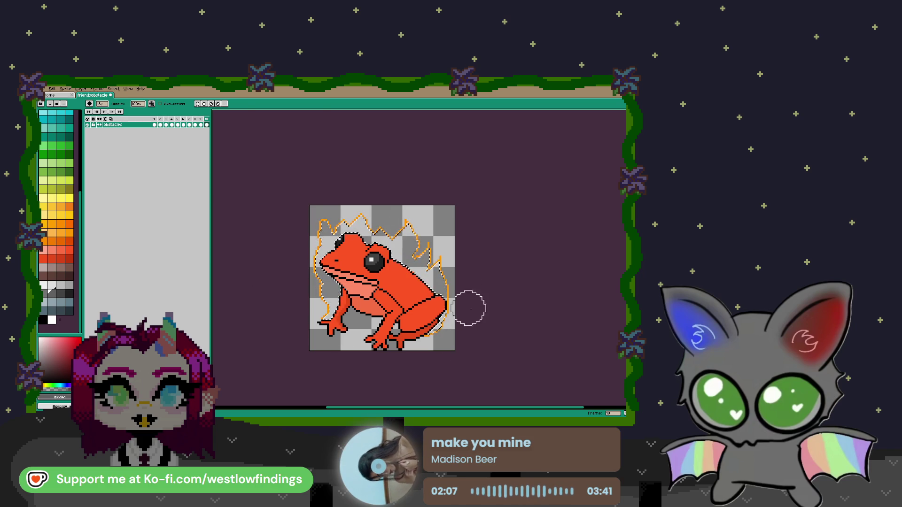
{"action": "key", "text": "w"}
{"action": "left_click", "coordinate": [440, 269]}
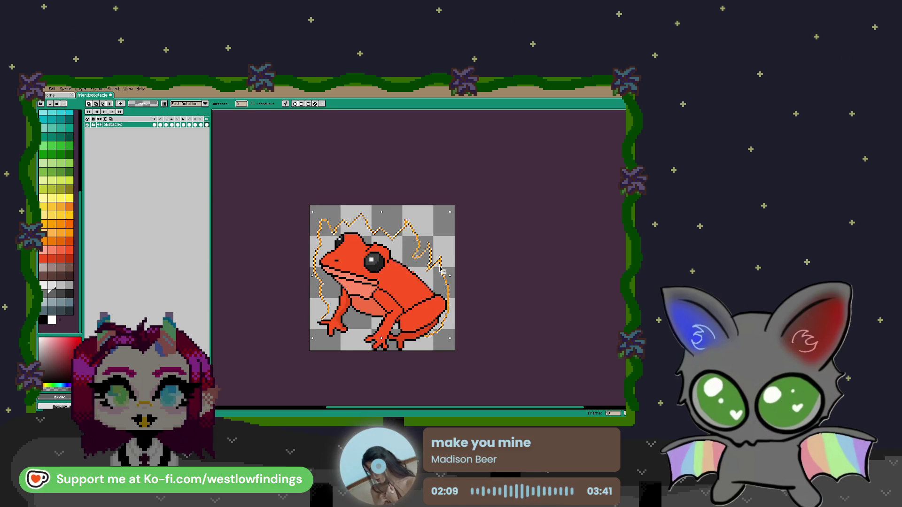
{"action": "key", "text": "e"}
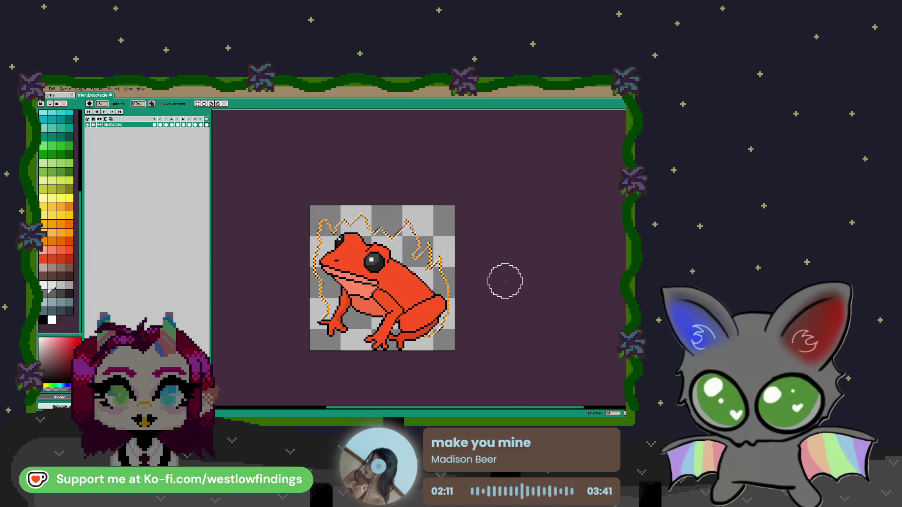
{"action": "left_click_drag", "start_coordinate": [263, 251], "coordinate": [325, 305]}
{"action": "scroll", "coordinate": [324, 306], "scroll_direction": "left", "scroll_amount": 1}
{"action": "mouse_move", "coordinate": [348, 225]}
{"action": "left_mouse_down"}
{"action": "mouse_move", "coordinate": [511, 335]}
{"action": "mouse_move", "coordinate": [332, 328]}
{"action": "left_mouse_up"}
Deselect, shrink the eraser, and sample the flame orange from frame 8 before returning to frame 10.
{"action": "key", "text": "w"}
{"action": "key", "text": "ctrl+d"}
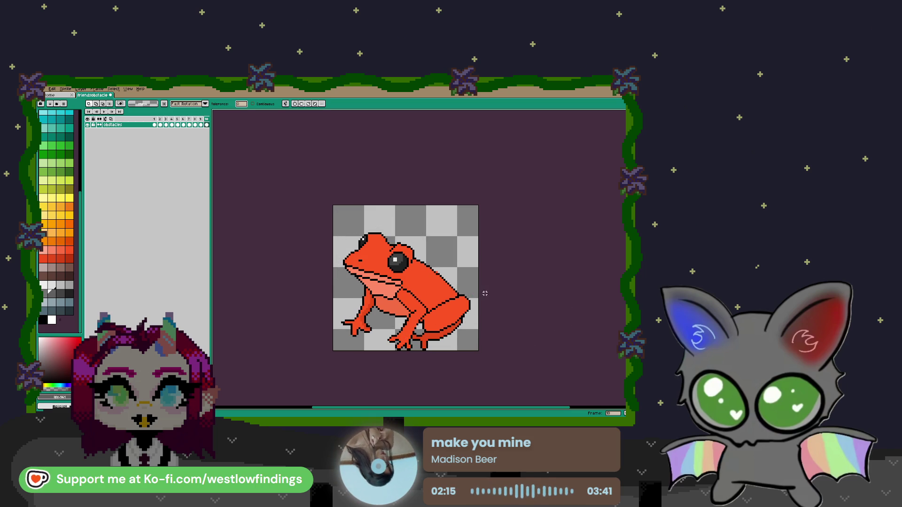
{"action": "scroll", "coordinate": [446, 273], "scroll_direction": "up", "scroll_amount": 1}
{"action": "scroll", "coordinate": [446, 273], "scroll_direction": "up", "scroll_amount": 1}
{"action": "key", "text": "e"}
{"action": "key", "text": "minus"}
{"action": "key", "text": "minus"}
{"action": "key", "text": "minus"}
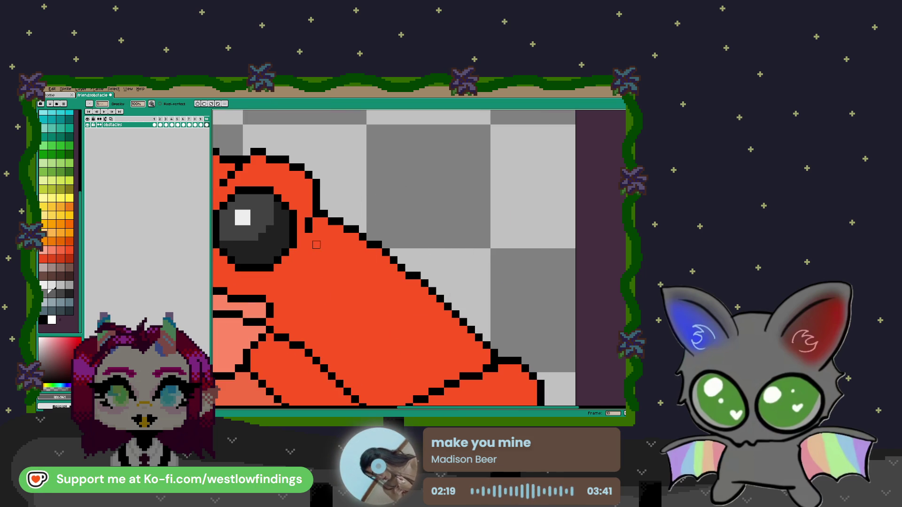
{"action": "left_click", "coordinate": [195, 125]}
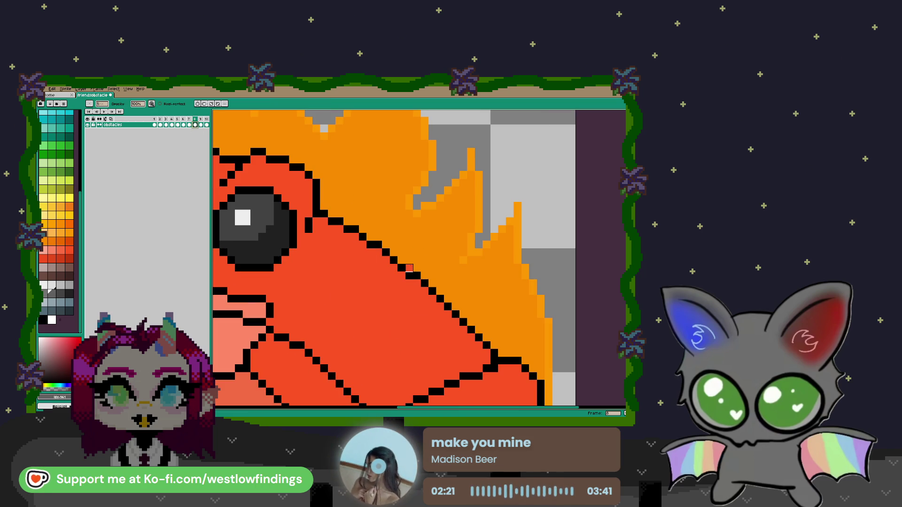
{"action": "left_click", "coordinate": [418, 251], "text": "alt"}
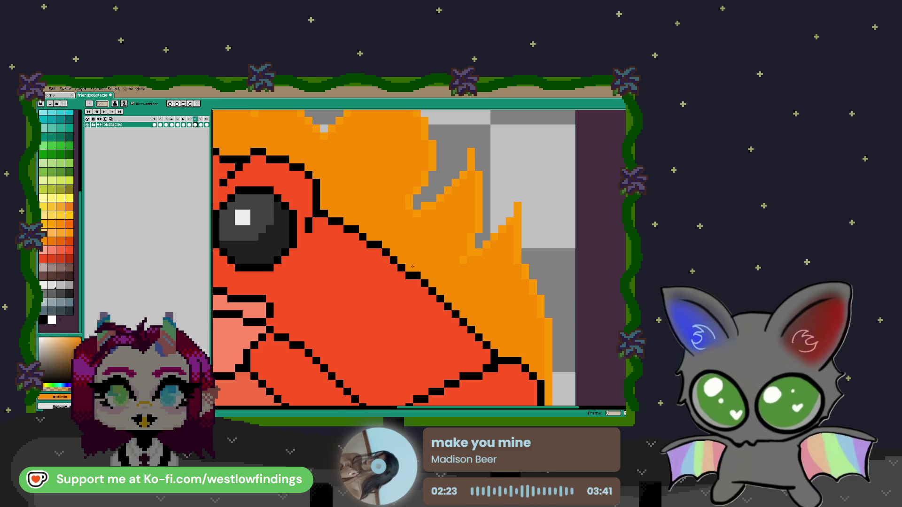
{"action": "scroll", "coordinate": [413, 266], "scroll_direction": "down", "scroll_amount": 3}
{"action": "key", "text": "period"}
{"action": "key", "text": "period"}
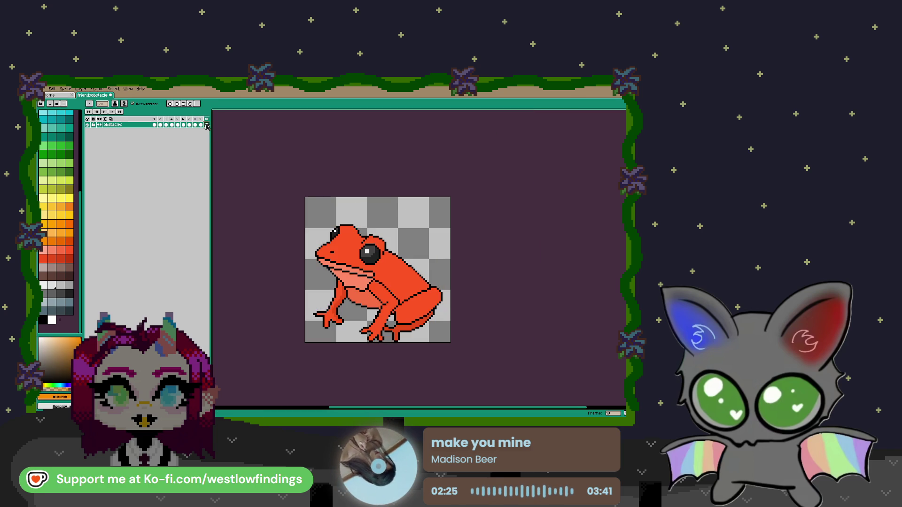
Fill the frog's orange body with bright green and its salmon throat with light green.
{"action": "scroll", "coordinate": [390, 292], "scroll_direction": "up", "scroll_amount": 1}
{"action": "key", "text": "w"}
{"action": "left_click", "coordinate": [399, 298]}
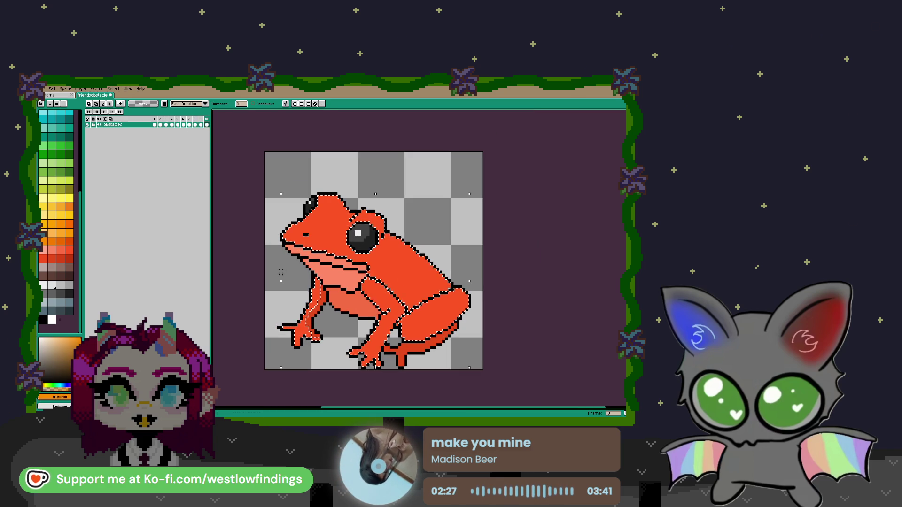
{"action": "left_click", "coordinate": [60, 147]}
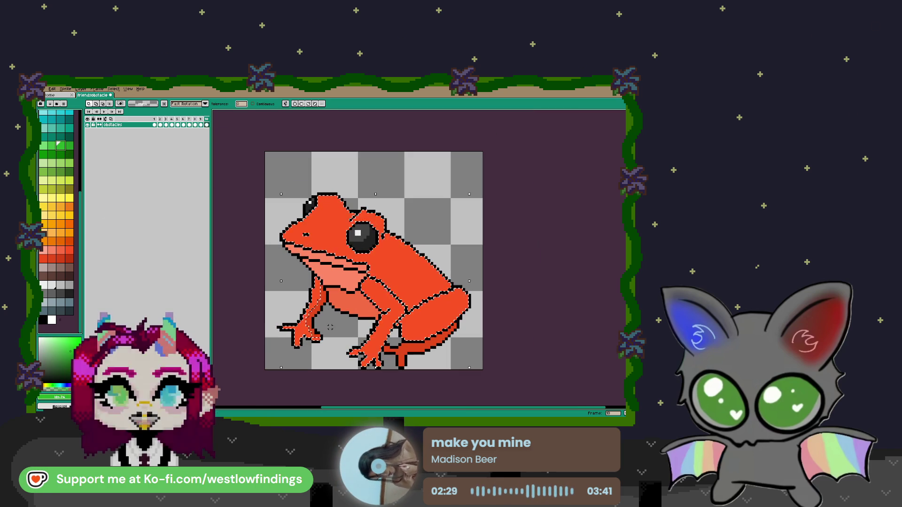
{"action": "key", "text": "f"}
{"action": "left_click", "coordinate": [352, 303]}
{"action": "left_click", "coordinate": [51, 145]}
{"action": "key", "text": "f"}
{"action": "key", "text": "ctrl+z"}
{"action": "left_click", "coordinate": [342, 278]}
{"action": "key", "text": "f"}
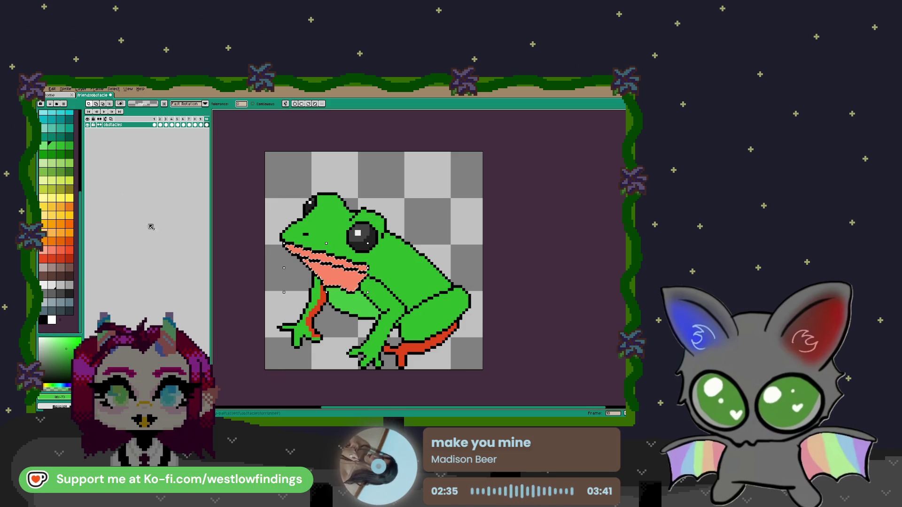
Colour the red leg patches dark green and the belly olive green.
{"action": "left_click", "coordinate": [47, 148]}
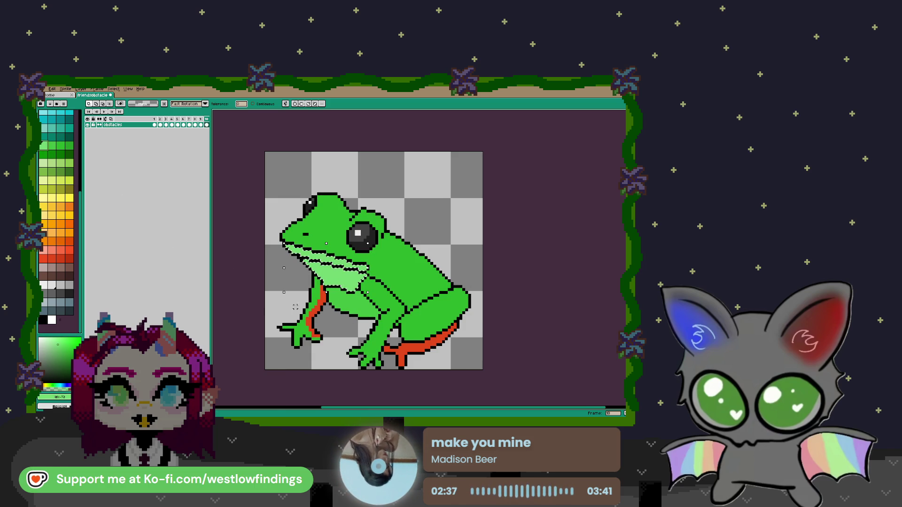
{"action": "left_click", "coordinate": [320, 302]}
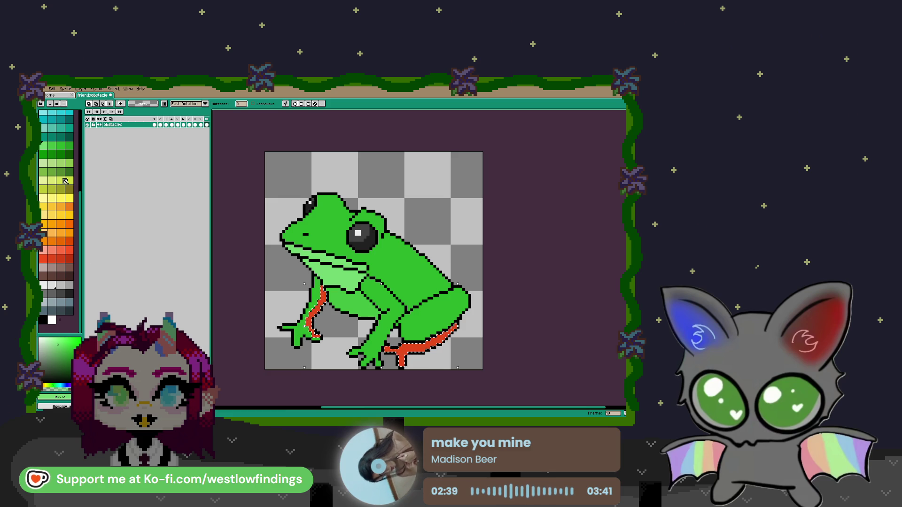
{"action": "left_click", "coordinate": [69, 172]}
{"action": "key", "text": "f"}
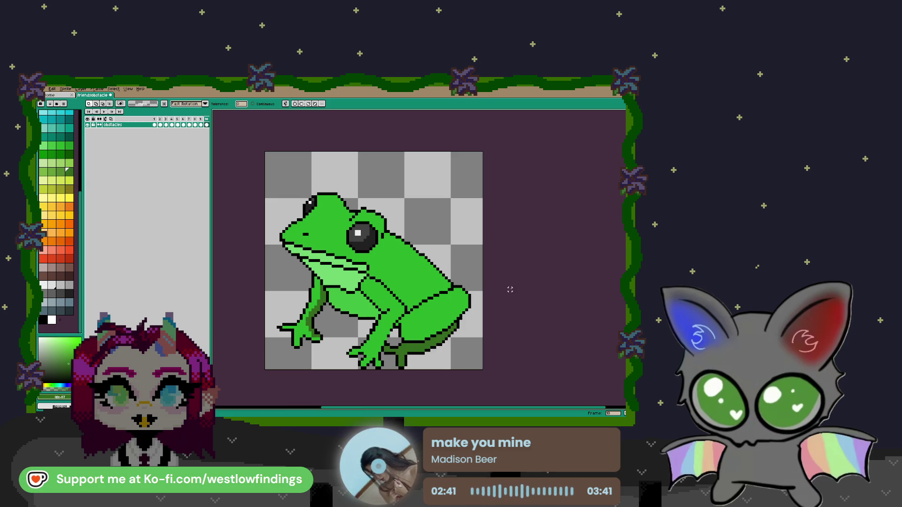
{"action": "left_click", "coordinate": [335, 282]}
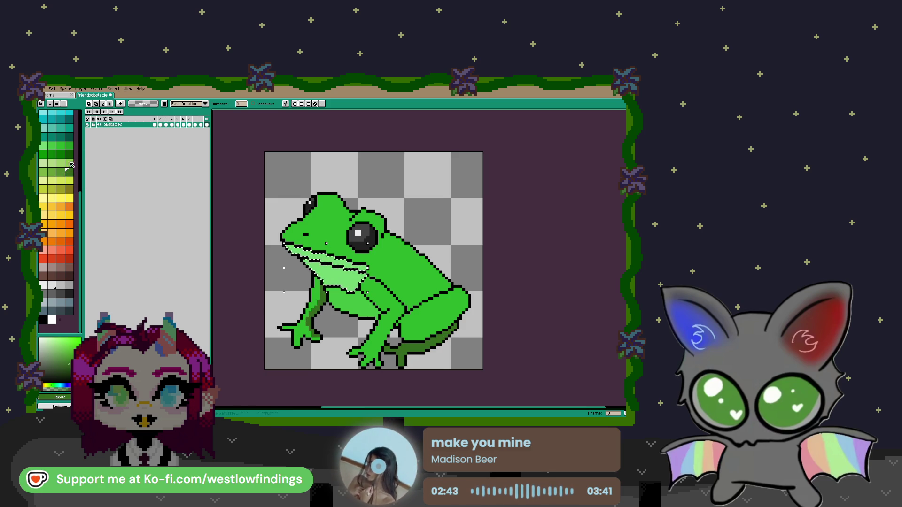
{"action": "left_click", "coordinate": [352, 303]}
{"action": "left_click", "coordinate": [52, 173]}
{"action": "key", "text": "f"}
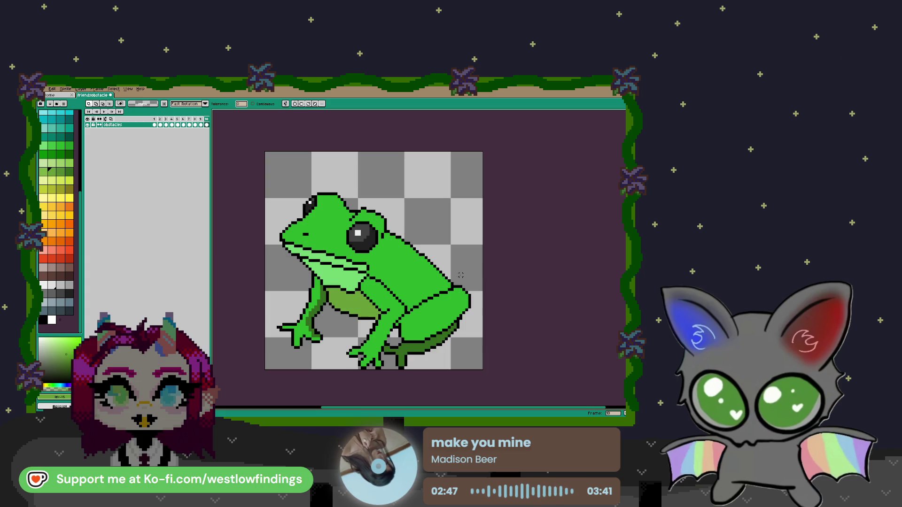
{"action": "scroll", "coordinate": [460, 308], "scroll_direction": "down", "scroll_amount": 1}
{"action": "scroll", "coordinate": [437, 294], "scroll_direction": "down", "scroll_amount": 1}
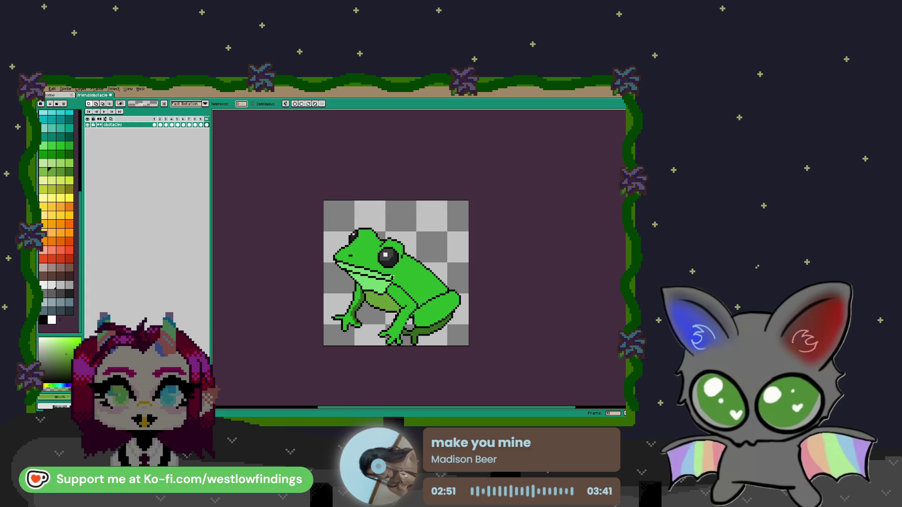
{"action": "left_click", "coordinate": [195, 125]}
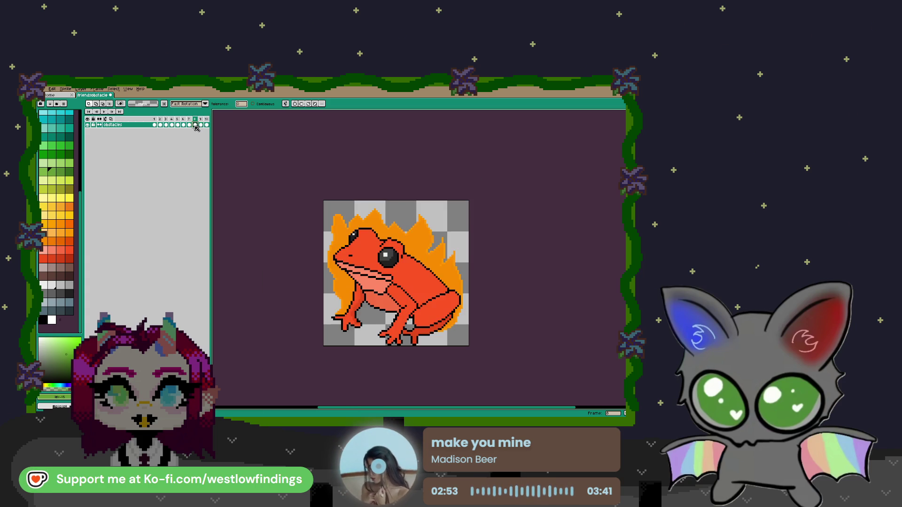
Return to the green frog on frame 10 and open the timeline's onion-skin settings.
{"action": "left_click", "coordinate": [201, 125]}
{"action": "left_click", "coordinate": [206, 125]}
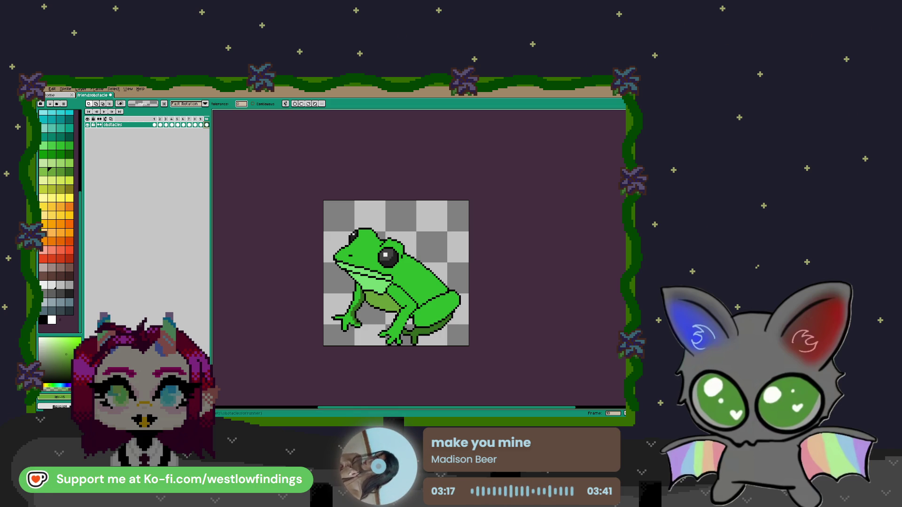
{"action": "left_click", "coordinate": [112, 121]}
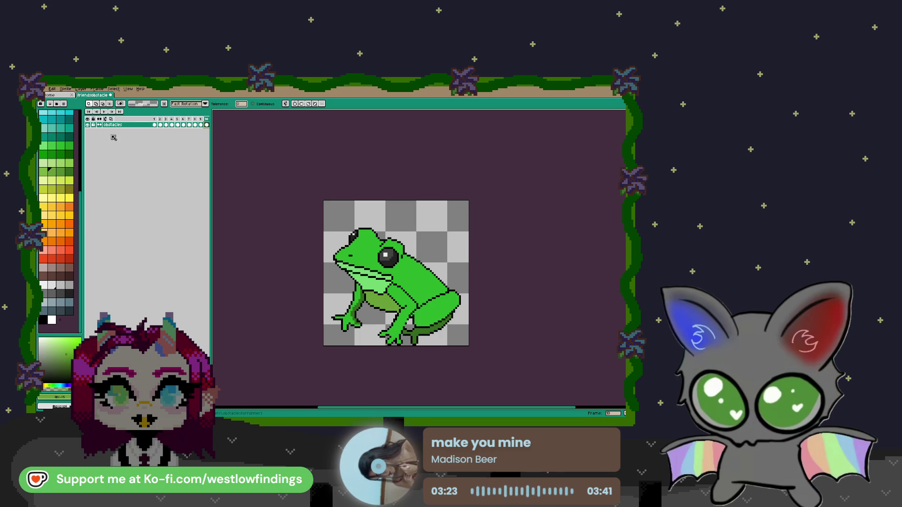
{"action": "left_click", "coordinate": [107, 121]}
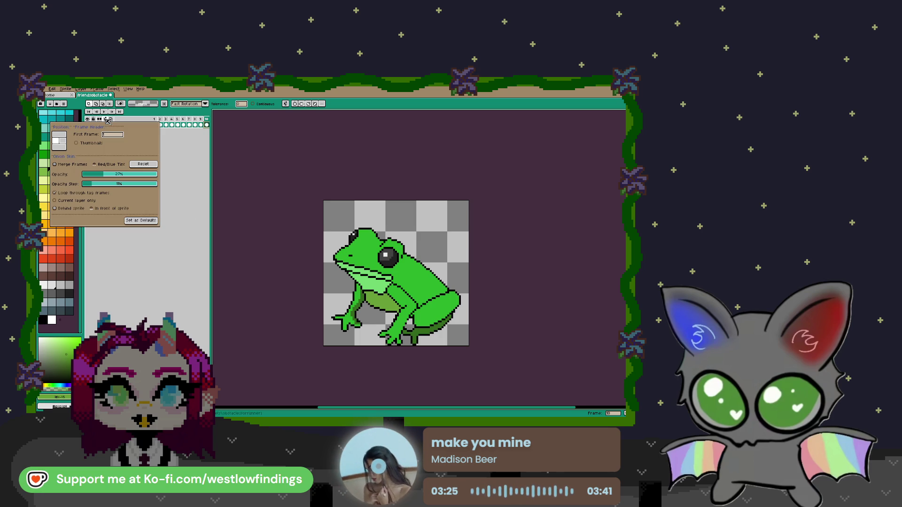
Dock the timeline at the bottom of the window and recentre the frog in view.
{"action": "left_click", "coordinate": [60, 147]}
{"action": "left_click", "coordinate": [243, 356]}
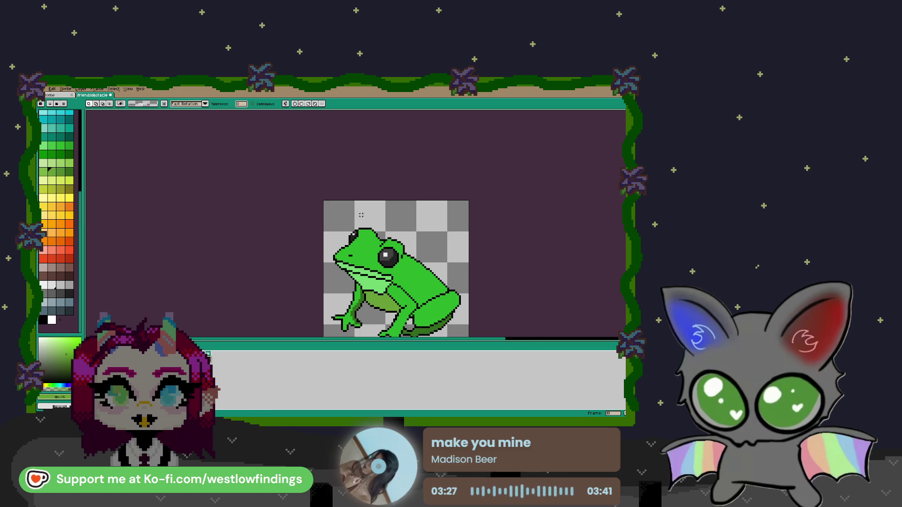
{"action": "left_click_drag", "start_coordinate": [306, 227], "coordinate": [256, 182]}
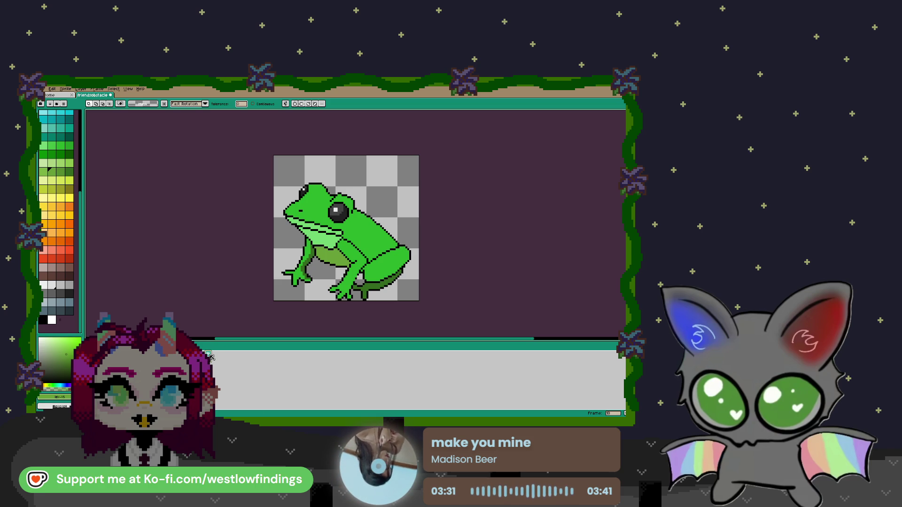
Add frame 11 and erase the frog so its canvas is empty.
{"action": "key", "text": "alt+n"}
{"action": "key", "text": "b"}
{"action": "mouse_move", "coordinate": [367, 197]}
{"action": "left_mouse_down"}
{"action": "mouse_move", "coordinate": [312, 221]}
{"action": "mouse_move", "coordinate": [298, 298]}
{"action": "left_mouse_up"}
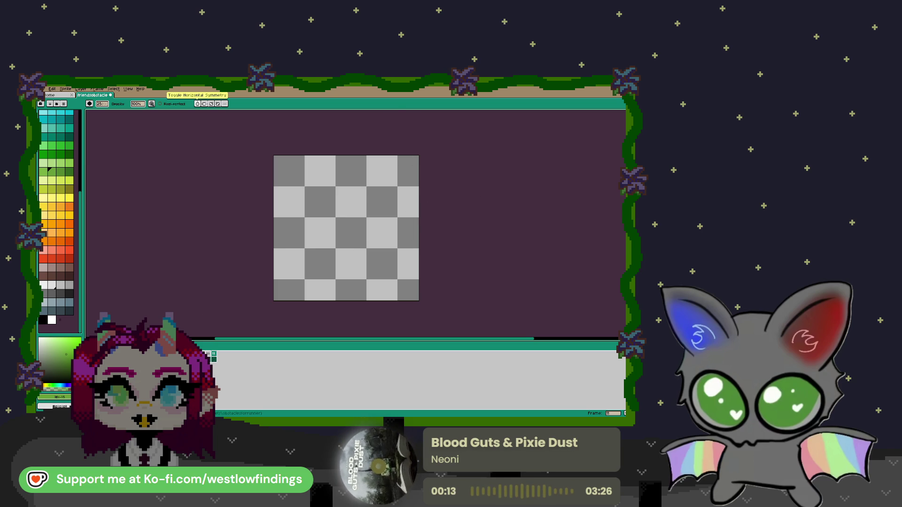
Turn on vertical symmetry and draw a trial green ellipse, then undo it.
{"action": "left_click", "coordinate": [197, 104]}
{"action": "left_click", "coordinate": [629, 182]}
{"action": "mouse_move", "coordinate": [309, 185]}
{"action": "left_mouse_down"}
{"action": "mouse_move", "coordinate": [386, 271]}
{"action": "mouse_move", "coordinate": [377, 262]}
{"action": "left_mouse_up"}
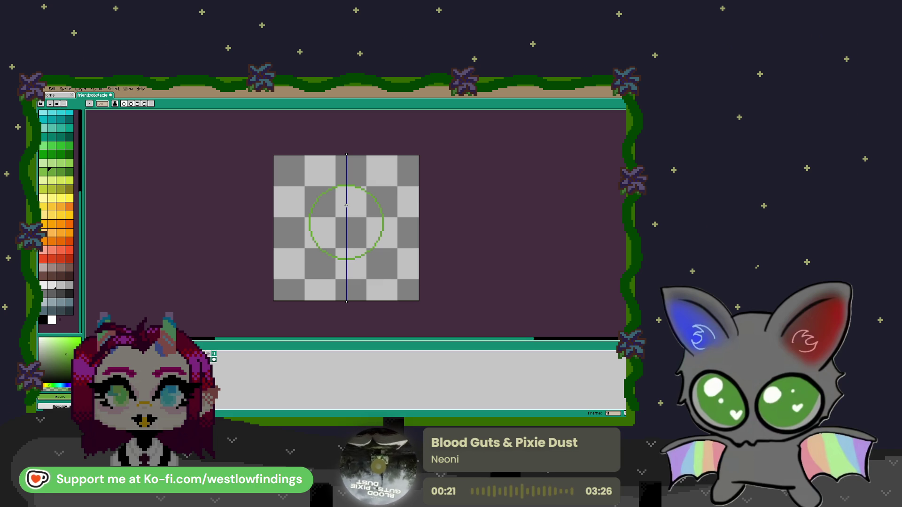
{"action": "key", "text": "m"}
{"action": "left_click_drag", "start_coordinate": [288, 174], "coordinate": [414, 284]}
{"action": "key", "text": "ctrl+d"}
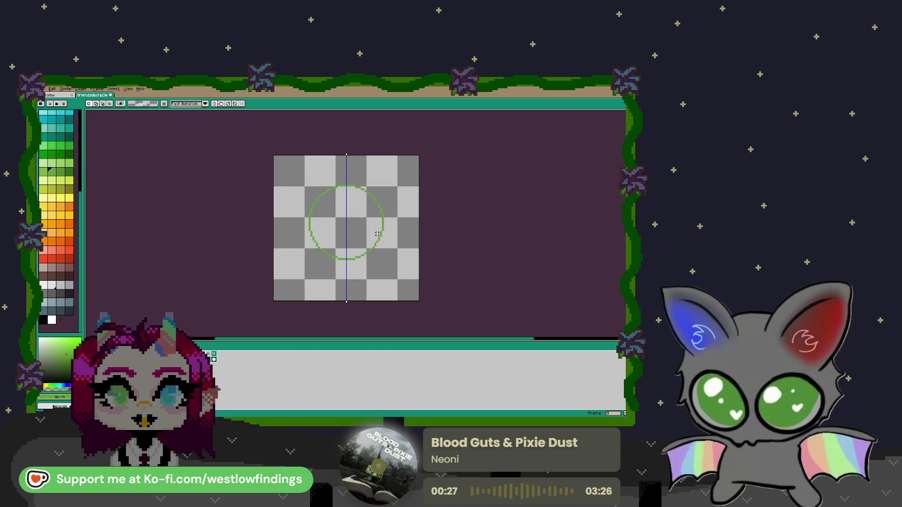
{"action": "key", "text": "ctrl+z"}
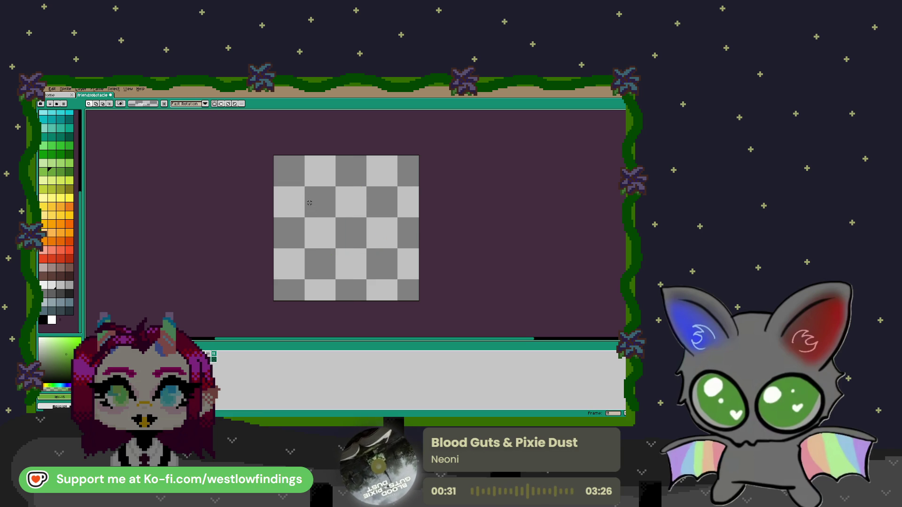
Redraw the green circle near the centre, squeeze it slightly narrower and shorter, and nudge it into place.
{"action": "left_click", "coordinate": [620, 181]}
{"action": "mouse_move", "coordinate": [293, 179]}
{"action": "left_mouse_down"}
{"action": "mouse_move", "coordinate": [421, 285]}
{"action": "mouse_move", "coordinate": [365, 254]}
{"action": "left_mouse_up"}
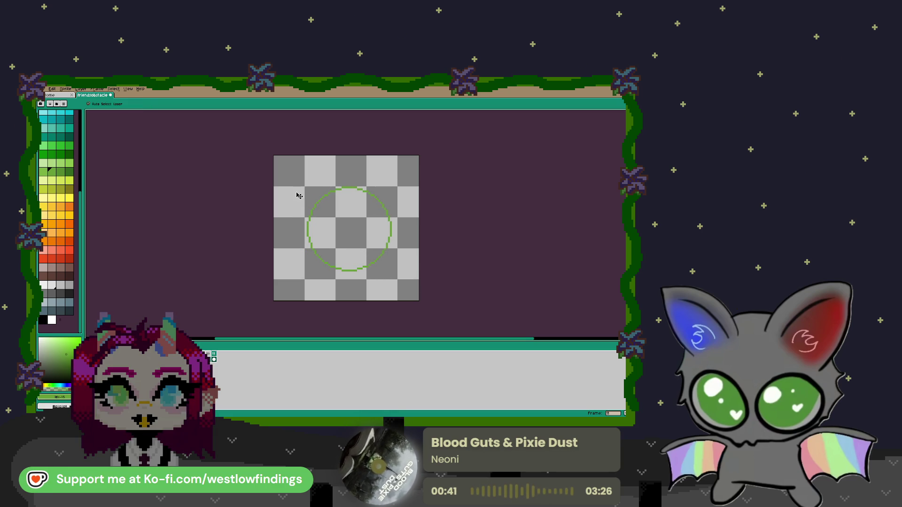
{"action": "key", "text": "m"}
{"action": "left_click_drag", "start_coordinate": [296, 178], "coordinate": [402, 282]}
{"action": "left_click_drag", "start_coordinate": [402, 230], "coordinate": [401, 230]}
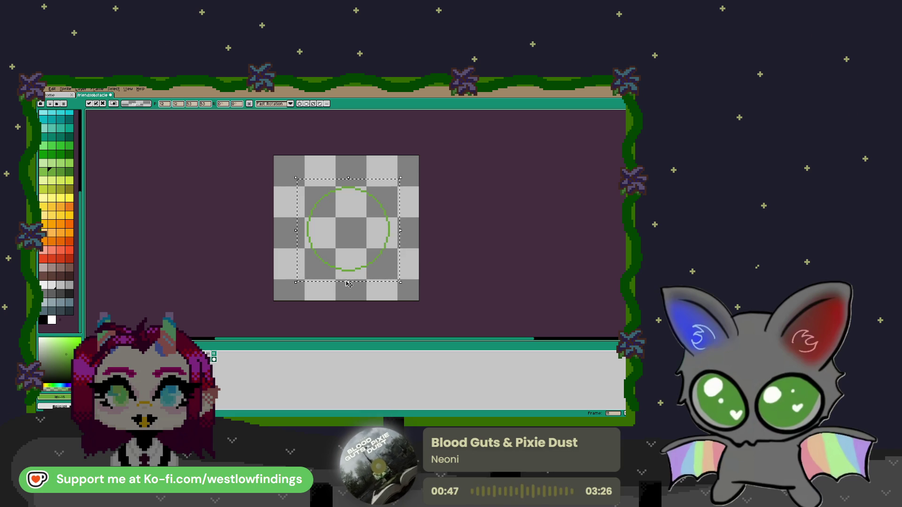
{"action": "left_click_drag", "start_coordinate": [345, 284], "coordinate": [350, 281]}
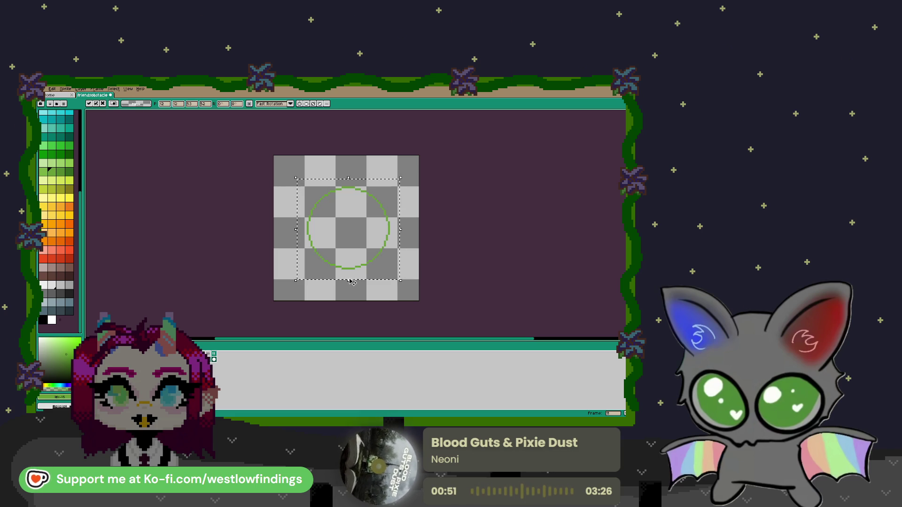
{"action": "key", "text": "Down"}
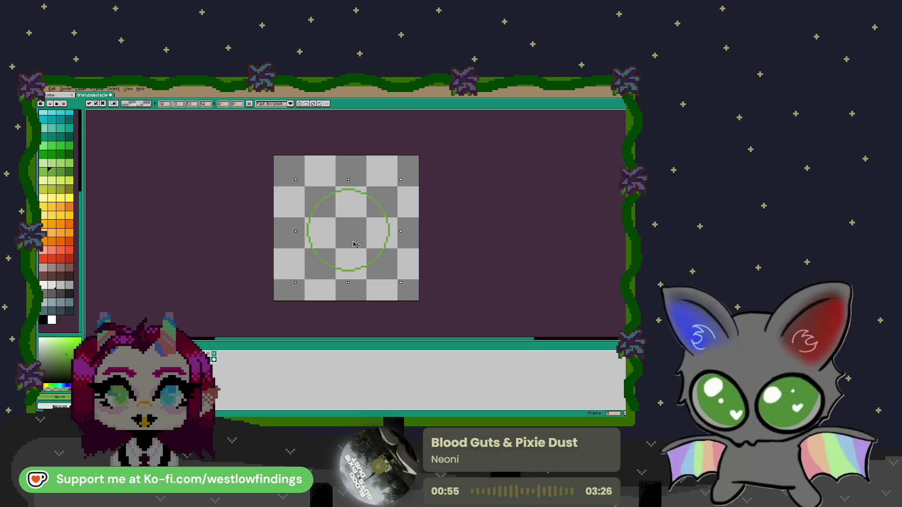
{"action": "key", "text": "Right"}
{"action": "key", "text": "Right"}
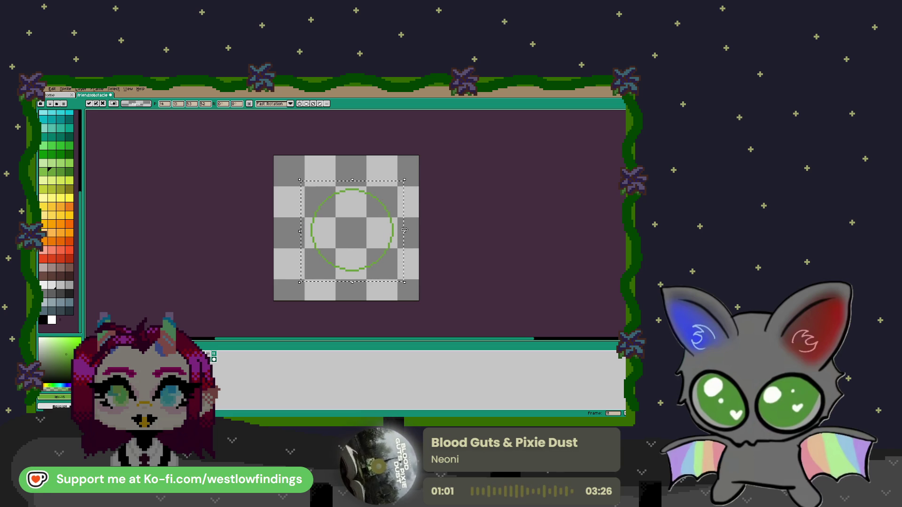
{"action": "key", "text": "Left"}
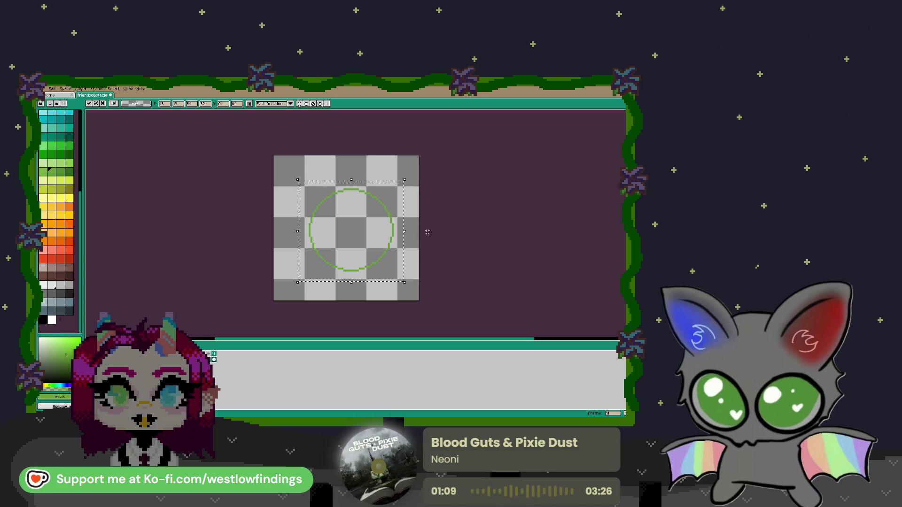
{"action": "key", "text": "ctrl+d"}
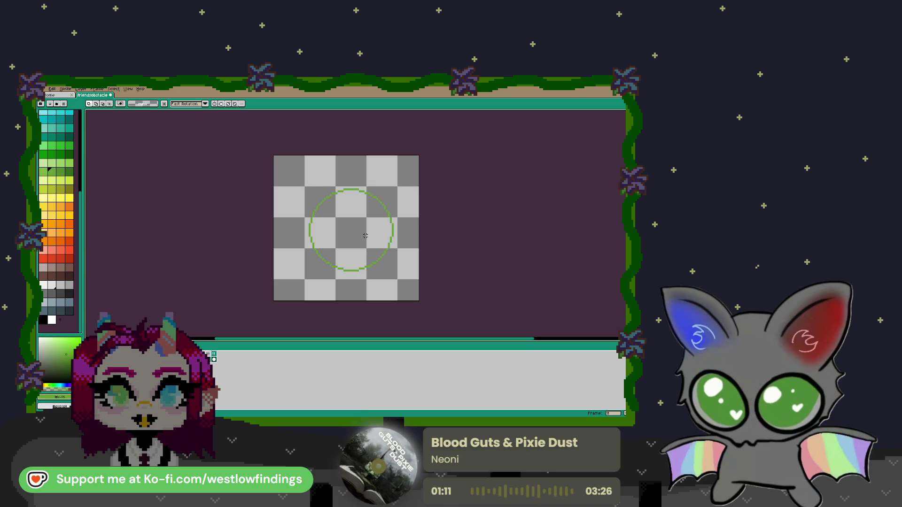
Shift the green circle slightly left and down, and leave both symmetry axes switched off.
{"action": "key", "text": "v"}
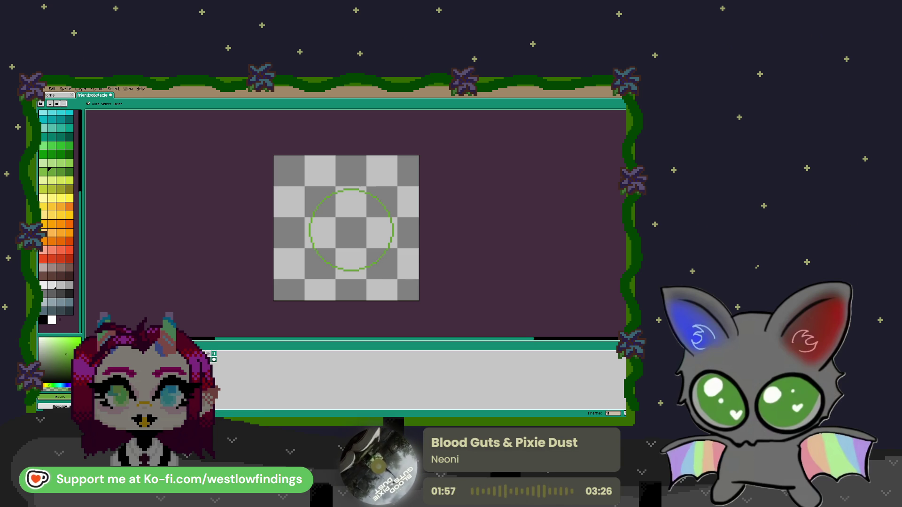
{"action": "left_click_drag", "start_coordinate": [355, 247], "coordinate": [351, 248]}
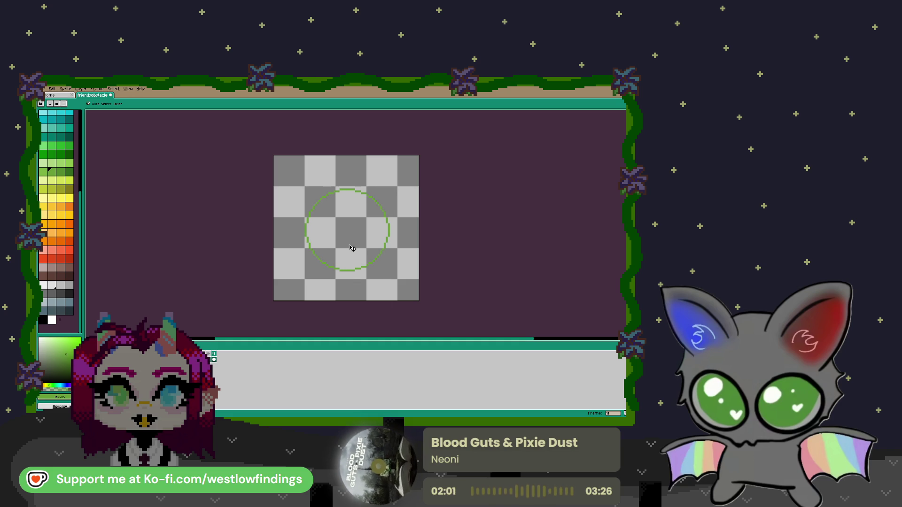
{"action": "key", "text": "b"}
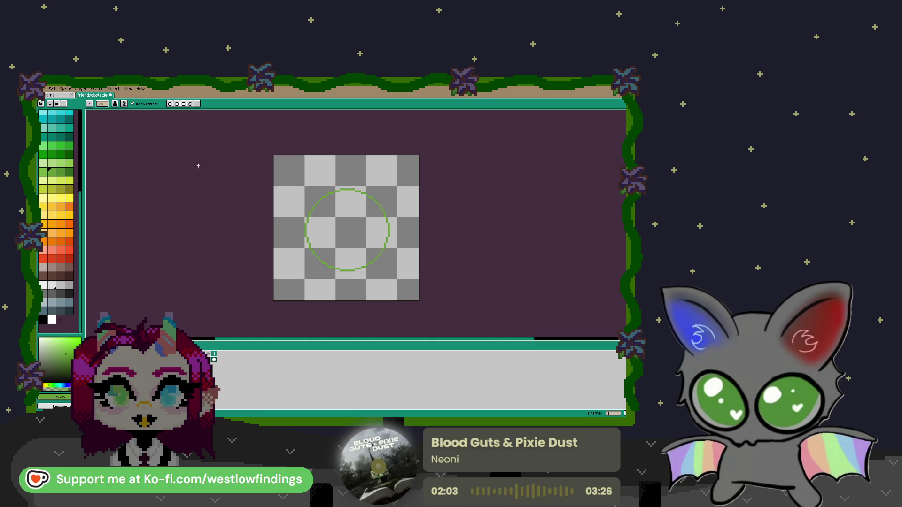
{"action": "left_click", "coordinate": [170, 104]}
{"action": "left_click", "coordinate": [177, 104]}
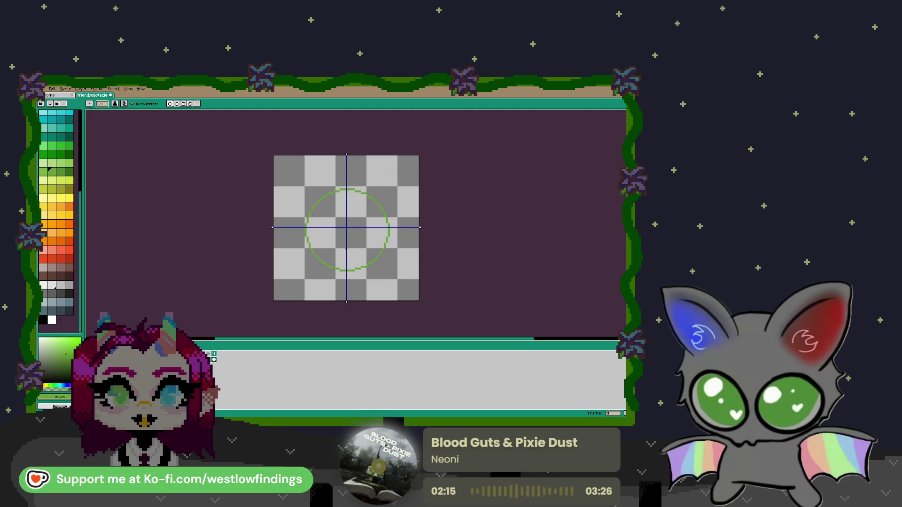
{"action": "left_click", "coordinate": [170, 104]}
{"action": "left_click", "coordinate": [177, 104]}
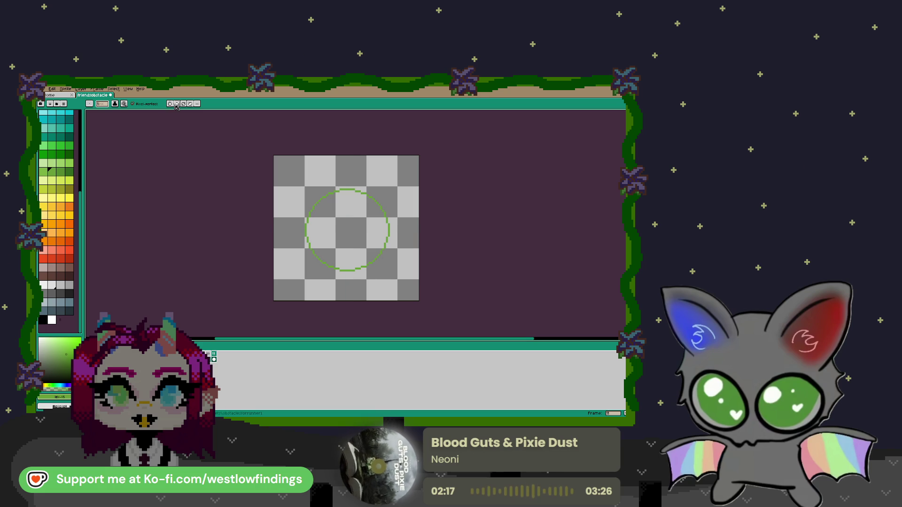
Select the green circle outline with the Magic Wand.
{"action": "scroll", "coordinate": [327, 223], "scroll_direction": "up", "scroll_amount": 1}
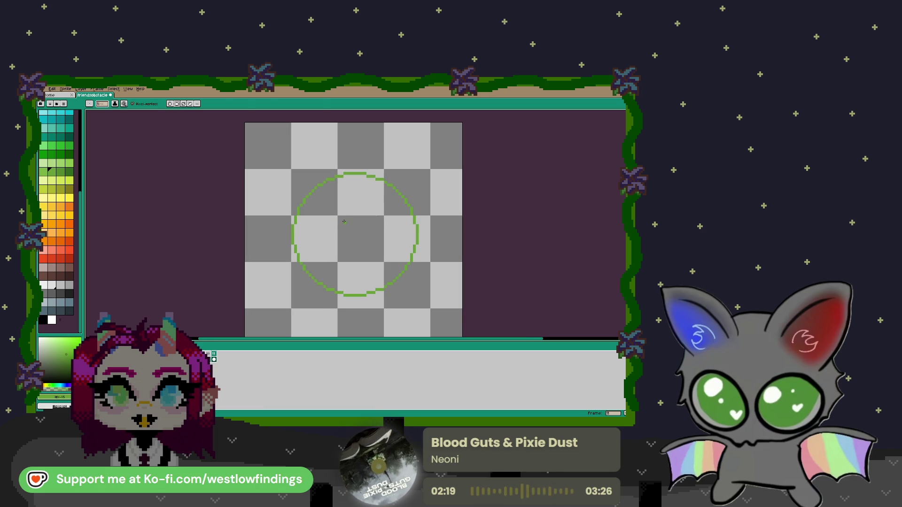
{"action": "key", "text": "w"}
{"action": "left_click", "coordinate": [298, 213]}
{"action": "scroll", "coordinate": [59, 178], "scroll_direction": "up", "scroll_amount": 5}
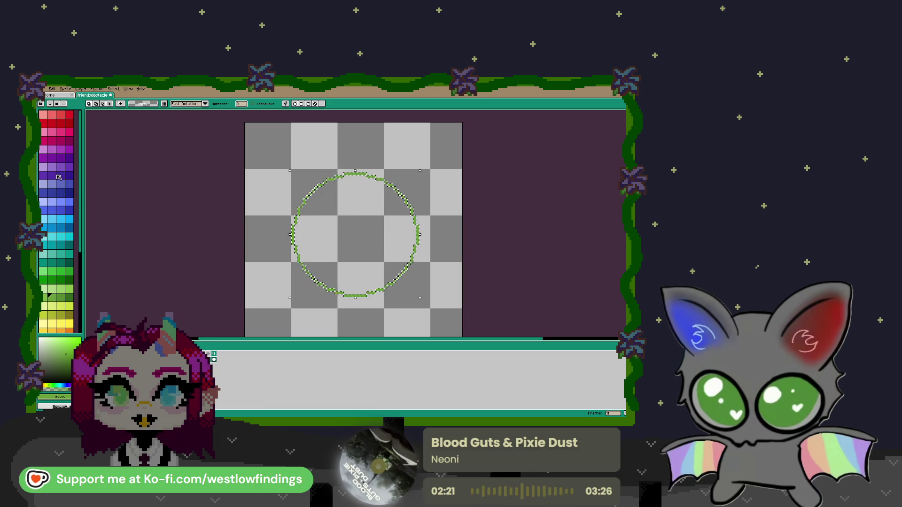
Fill the selected outline with magenta-purple, deselect, and choose a lighter purple.
{"action": "left_click", "coordinate": [62, 158]}
{"action": "left_click", "coordinate": [69, 149]}
{"action": "key", "text": "f"}
{"action": "key", "text": "ctrl+d"}
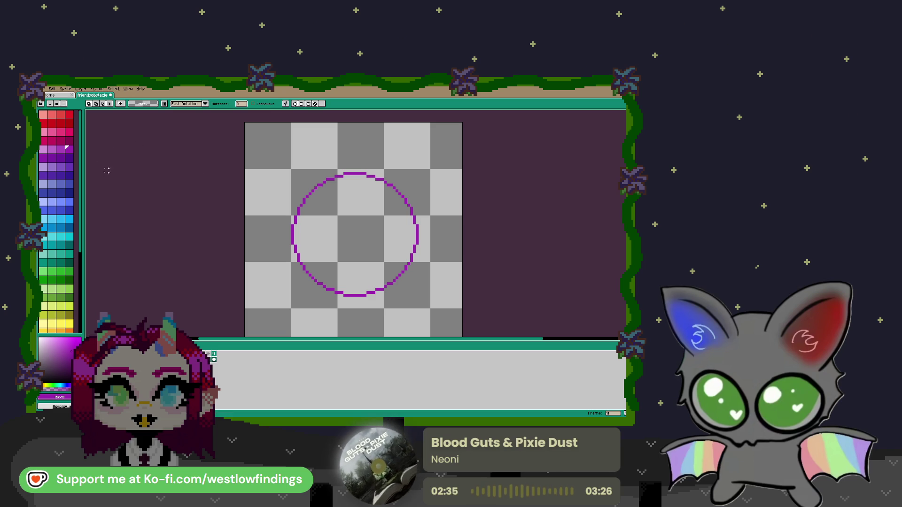
{"action": "left_click", "coordinate": [43, 150]}
Bucket-fill the circle interior with light purple, enable both symmetry axes, and nudge the circle up-left.
{"action": "key", "text": "g"}
{"action": "left_click", "coordinate": [383, 245]}
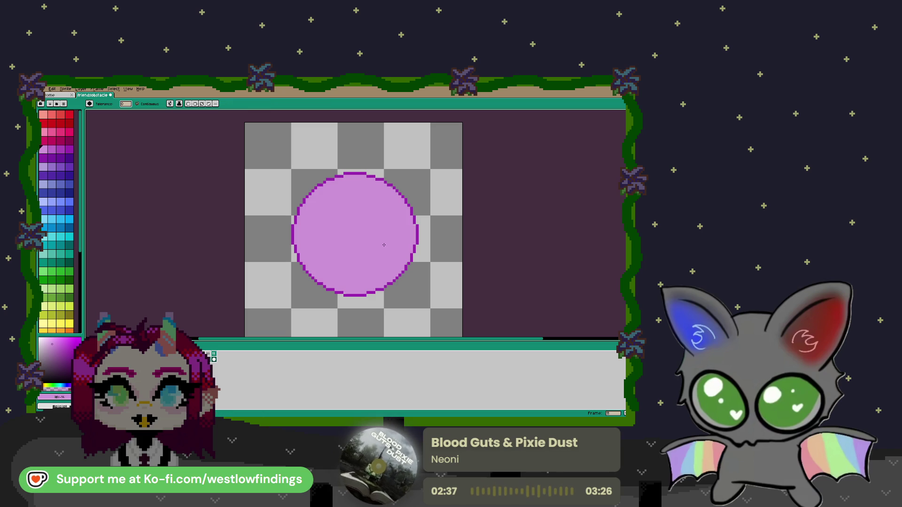
{"action": "left_click", "coordinate": [188, 104]}
{"action": "left_click", "coordinate": [195, 104]}
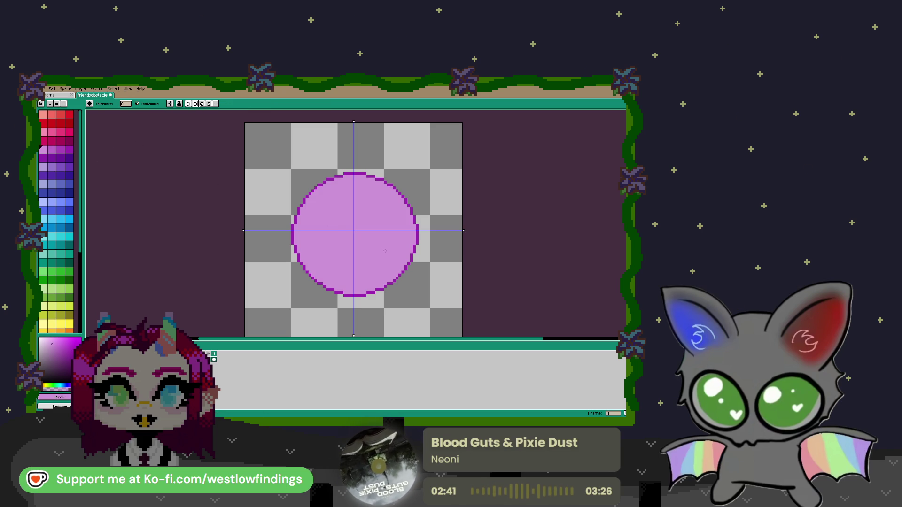
{"action": "key", "text": "v"}
{"action": "left_click_drag", "start_coordinate": [380, 254], "coordinate": [383, 250]}
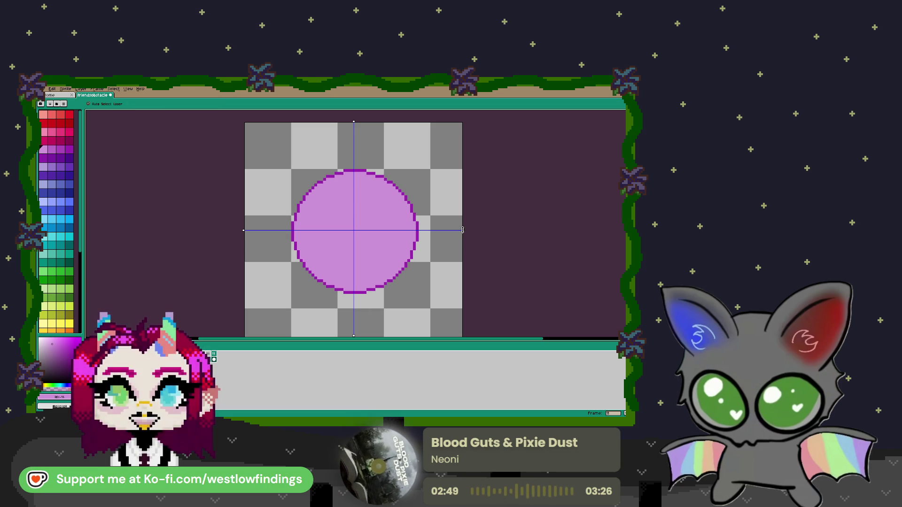
Align the vertical and horizontal symmetry axes to the circle's centre and sample the outline purple.
{"action": "scroll", "coordinate": [463, 230], "scroll_direction": "down", "scroll_amount": 1}
{"action": "left_click_drag", "start_coordinate": [463, 230], "coordinate": [463, 233]}
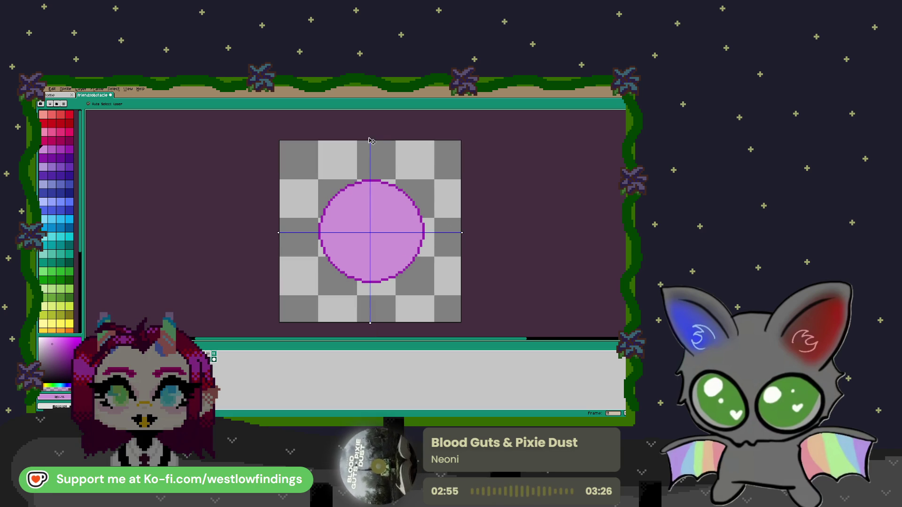
{"action": "left_click_drag", "start_coordinate": [371, 140], "coordinate": [373, 140]}
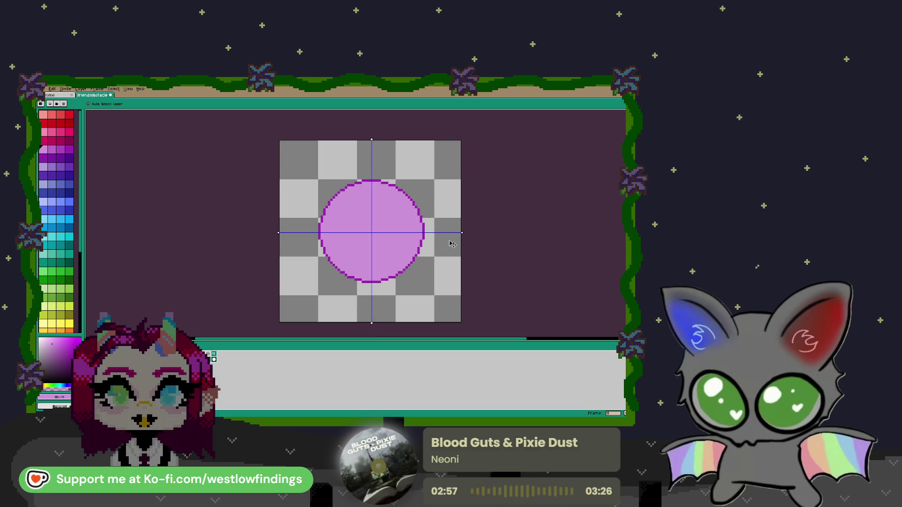
{"action": "left_click_drag", "start_coordinate": [461, 233], "coordinate": [461, 231]}
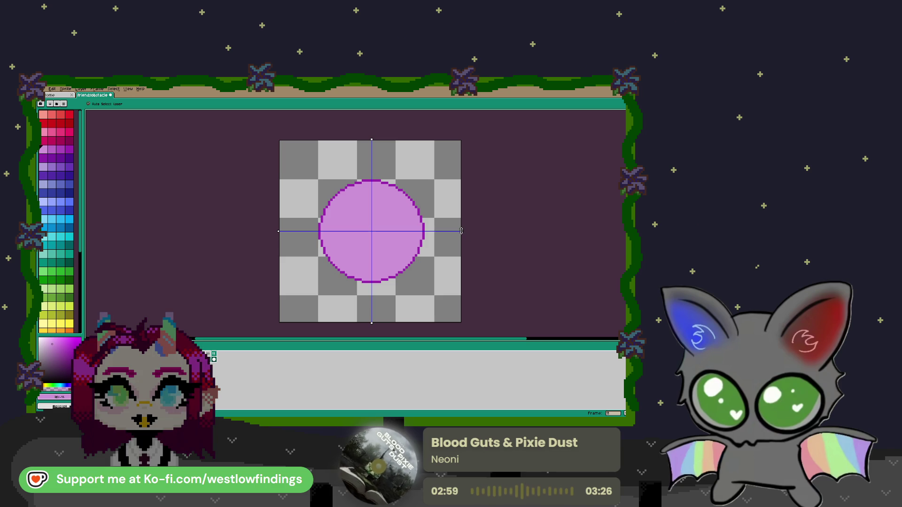
{"action": "scroll", "coordinate": [371, 231], "scroll_direction": "up", "scroll_amount": 1}
{"action": "scroll", "coordinate": [370, 231], "scroll_direction": "up", "scroll_amount": 2}
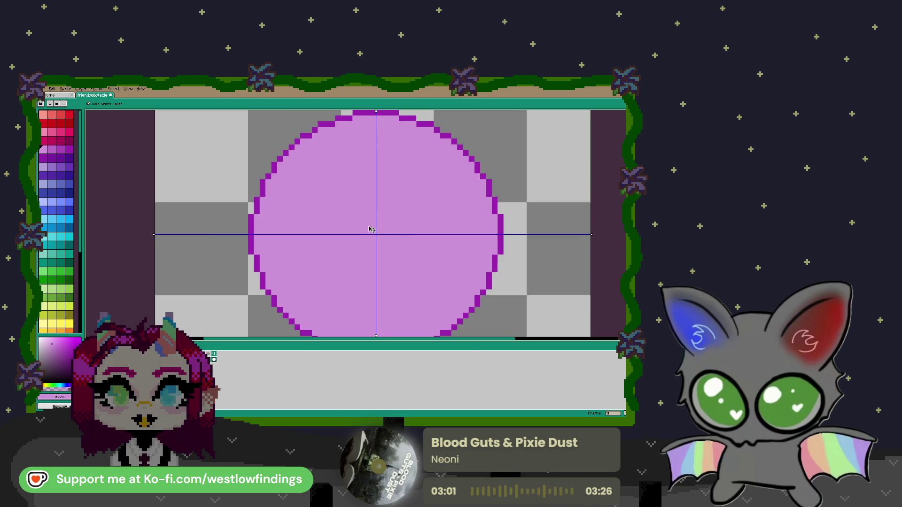
{"action": "key", "text": "b"}
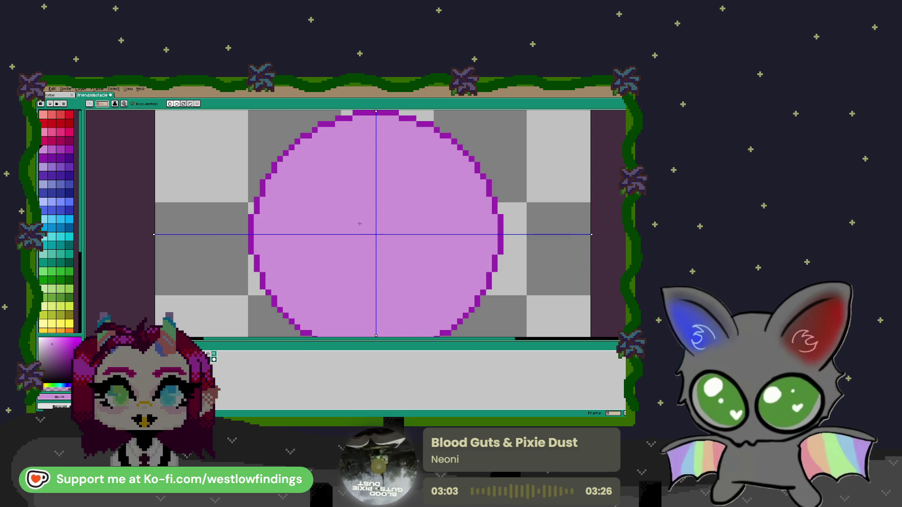
{"action": "scroll", "coordinate": [364, 226], "scroll_direction": "down", "scroll_amount": 1}
{"action": "scroll", "coordinate": [366, 227], "scroll_direction": "down", "scroll_amount": 1}
{"action": "scroll", "coordinate": [376, 231], "scroll_direction": "up", "scroll_amount": 1}
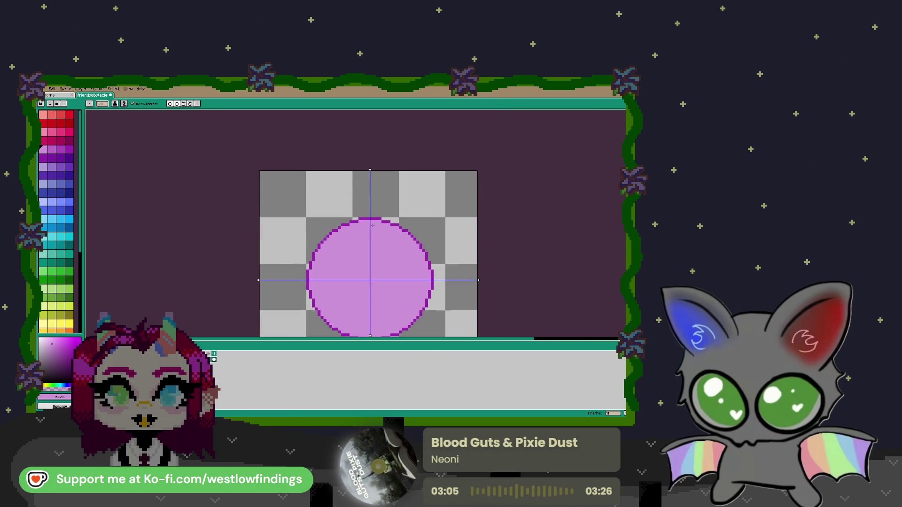
{"action": "scroll", "coordinate": [376, 231], "scroll_direction": "up", "scroll_amount": 2}
{"action": "left_click", "coordinate": [375, 236], "text": "alt"}
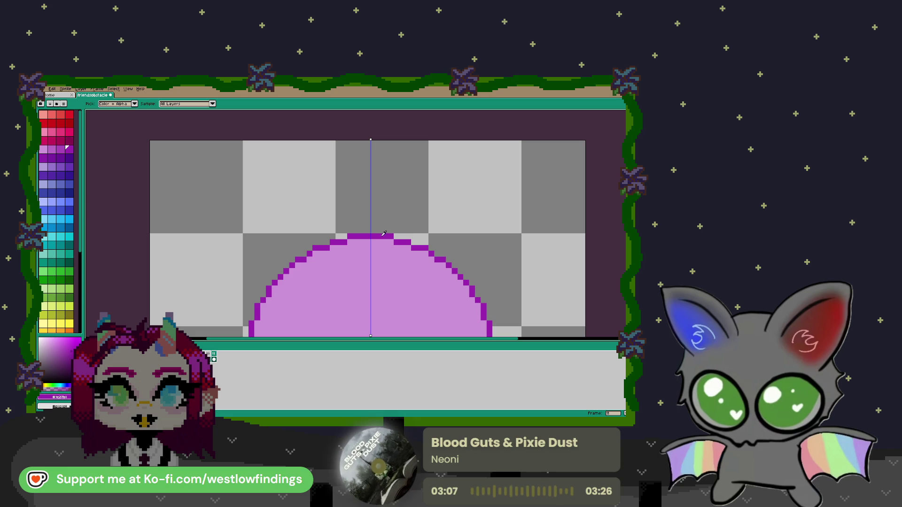
Turn off vertical symmetry and draw an arrow stem up from the circle, mirrored below.
{"action": "scroll", "coordinate": [375, 235], "scroll_direction": "down", "scroll_amount": 1}
{"action": "scroll", "coordinate": [375, 235], "scroll_direction": "down", "scroll_amount": 1}
{"action": "left_click_drag", "start_coordinate": [375, 235], "coordinate": [363, 189]}
{"action": "key", "text": "ctrl+z"}
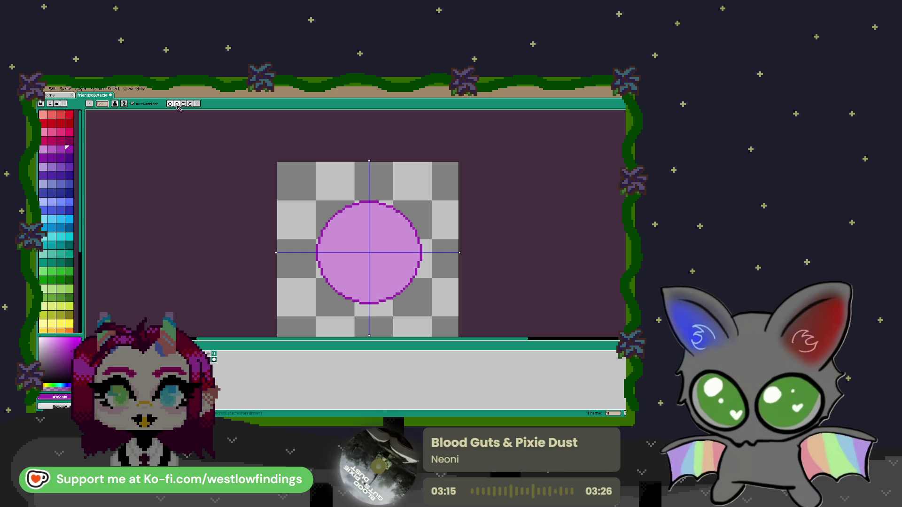
{"action": "left_click", "coordinate": [171, 104]}
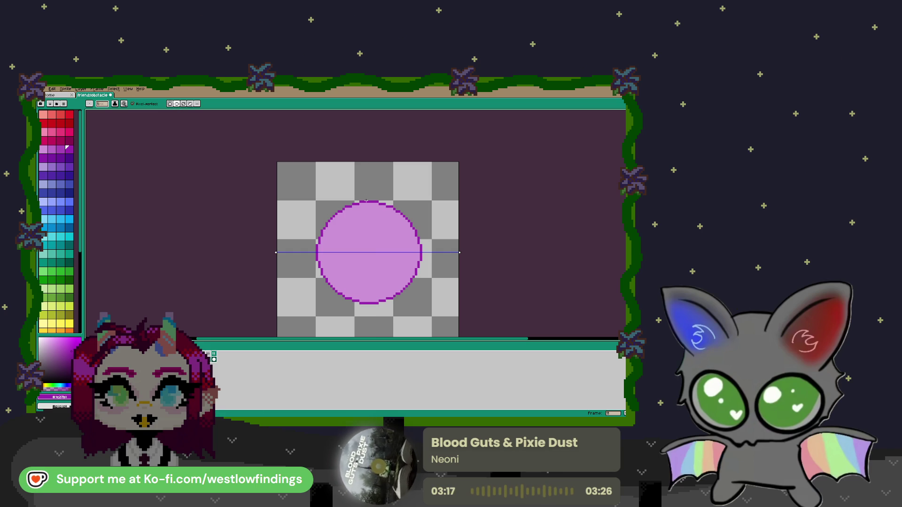
{"action": "left_click_drag", "start_coordinate": [365, 201], "coordinate": [374, 181]}
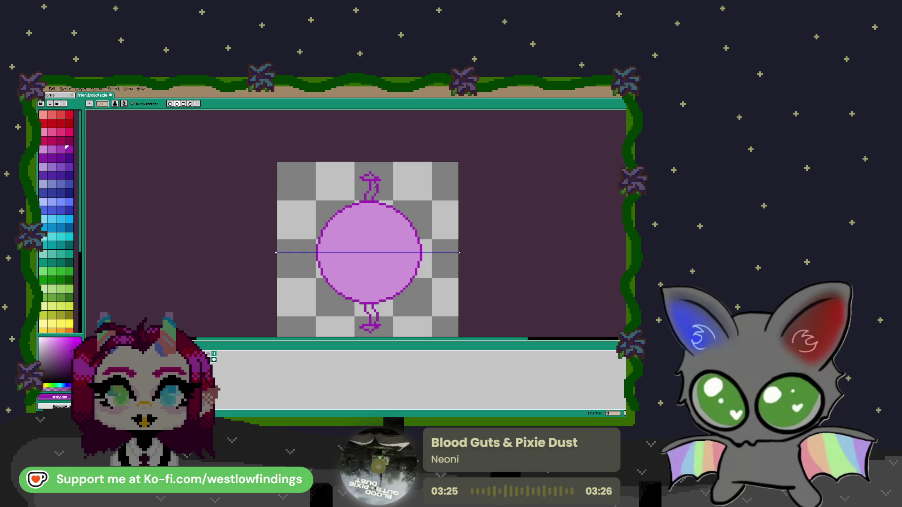
Erase the crossbar and stray pixels with a size-5 eraser, then tidy and extend both stems.
{"action": "scroll", "coordinate": [379, 189], "scroll_direction": "up", "scroll_amount": 3}
{"action": "key", "text": "e"}
{"action": "key", "text": "minus"}
{"action": "key", "text": "minus"}
{"action": "key", "text": "minus"}
{"action": "left_click_drag", "start_coordinate": [389, 161], "coordinate": [343, 151]}
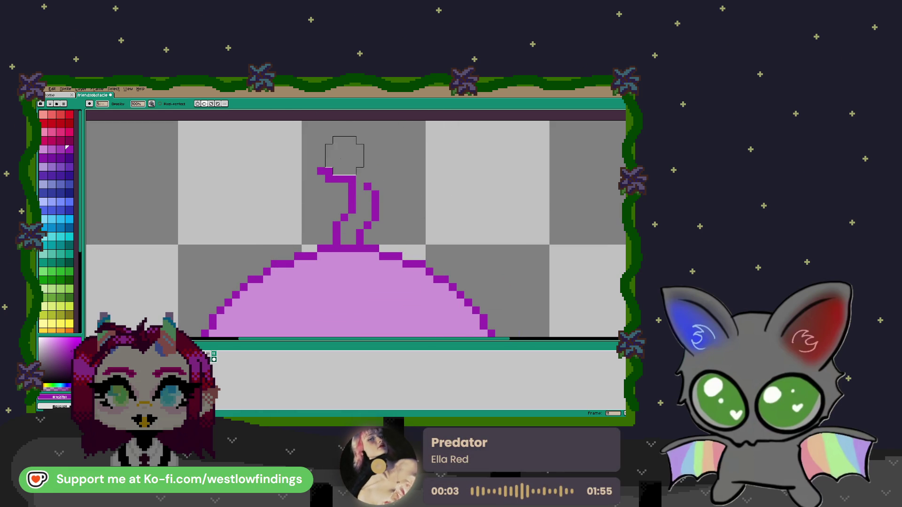
{"action": "left_click", "coordinate": [369, 186]}
{"action": "key", "text": "b"}
{"action": "left_click", "coordinate": [375, 186]}
{"action": "left_click", "coordinate": [345, 178]}
{"action": "left_click_drag", "start_coordinate": [330, 187], "coordinate": [400, 186]}
{"action": "left_click", "coordinate": [375, 178]}
{"action": "key", "text": "ctrl+z"}
Pixel in the arrowhead's pointed top and both diagonal slopes above the stems.
{"action": "left_click", "coordinate": [336, 171]}
{"action": "left_click", "coordinate": [344, 163]}
{"action": "left_click", "coordinate": [351, 155]}
{"action": "left_click", "coordinate": [368, 148]}
{"action": "key", "text": "ctrl+z"}
{"action": "left_click", "coordinate": [360, 154]}
{"action": "key", "text": "ctrl+z"}
{"action": "left_click", "coordinate": [360, 148]}
{"action": "left_click", "coordinate": [368, 147]}
{"action": "left_click", "coordinate": [375, 155]}
{"action": "left_click", "coordinate": [383, 163]}
{"action": "left_click", "coordinate": [391, 171]}
Fill the arrow interiors with the circle's pink and pick up the dark purple outline colour.
{"action": "scroll", "coordinate": [399, 178], "scroll_direction": "down", "scroll_amount": 5}
{"action": "mouse_move", "coordinate": [407, 268]}
{"action": "left_mouse_down"}
{"action": "mouse_move", "coordinate": [407, 185]}
{"action": "mouse_move", "coordinate": [400, 210]}
{"action": "left_mouse_up"}
{"action": "key", "text": "i"}
{"action": "left_click", "coordinate": [371, 191]}
{"action": "key", "text": "g"}
{"action": "left_click", "coordinate": [369, 188]}
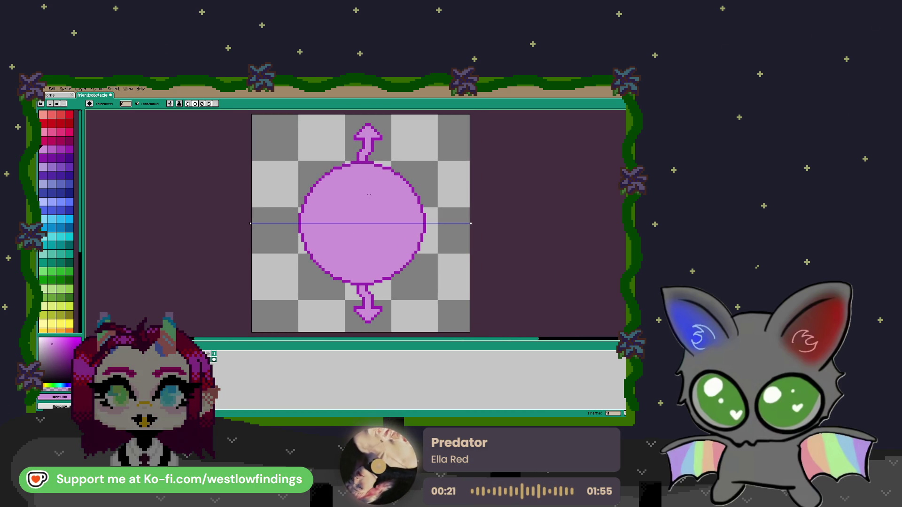
{"action": "key", "text": "i"}
{"action": "left_click", "coordinate": [363, 160]}
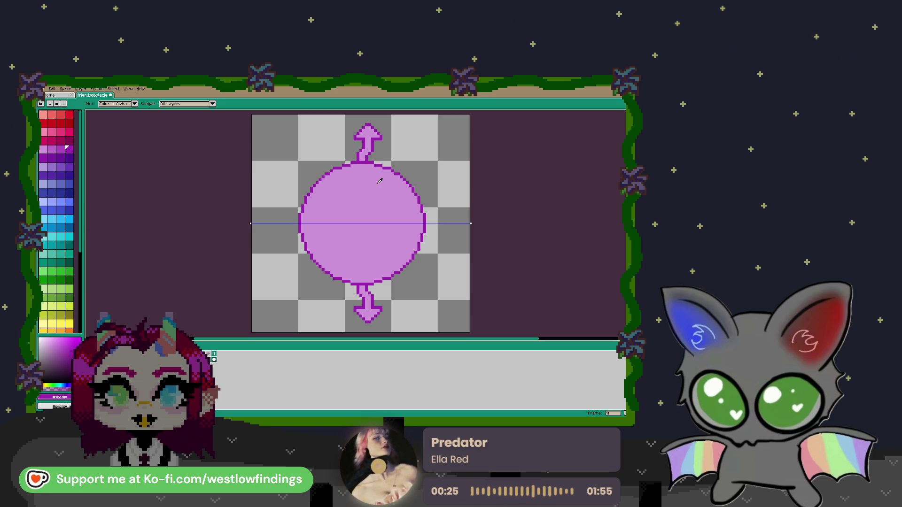
Pencil a small arrowhead loop at the circle's upper-right edge, mirrored below, and fill it pink.
{"action": "key", "text": "b"}
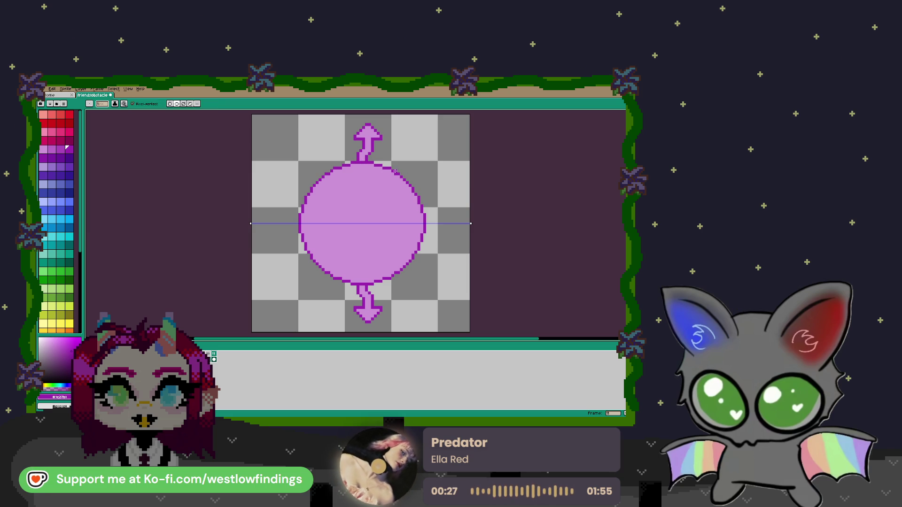
{"action": "left_click_drag", "start_coordinate": [393, 167], "coordinate": [407, 172]}
{"action": "left_click", "coordinate": [396, 160]}
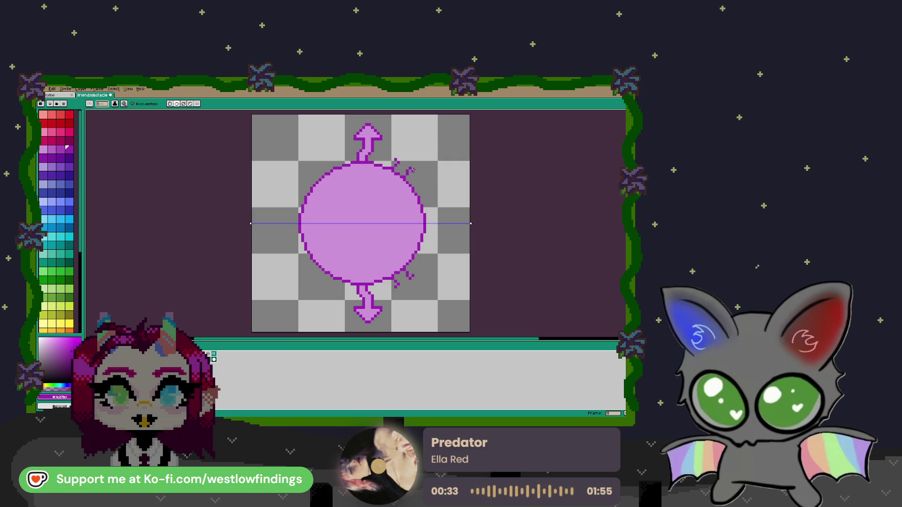
{"action": "left_click_drag", "start_coordinate": [396, 158], "coordinate": [402, 154]}
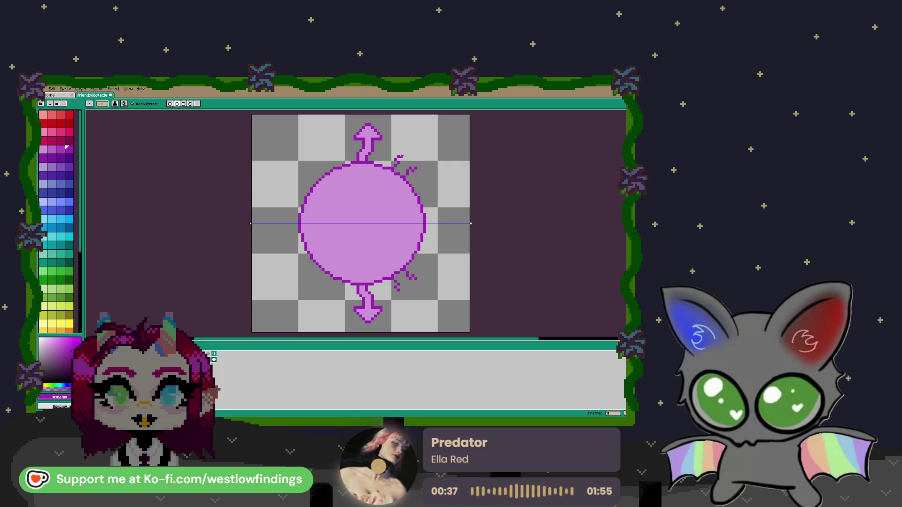
{"action": "left_click", "coordinate": [403, 156]}
{"action": "left_click", "coordinate": [407, 156]}
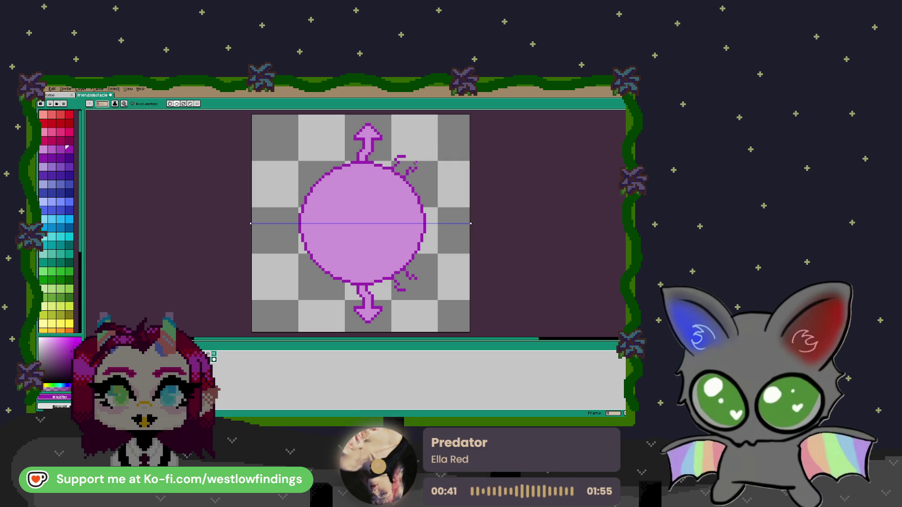
{"action": "left_click_drag", "start_coordinate": [408, 156], "coordinate": [411, 156]}
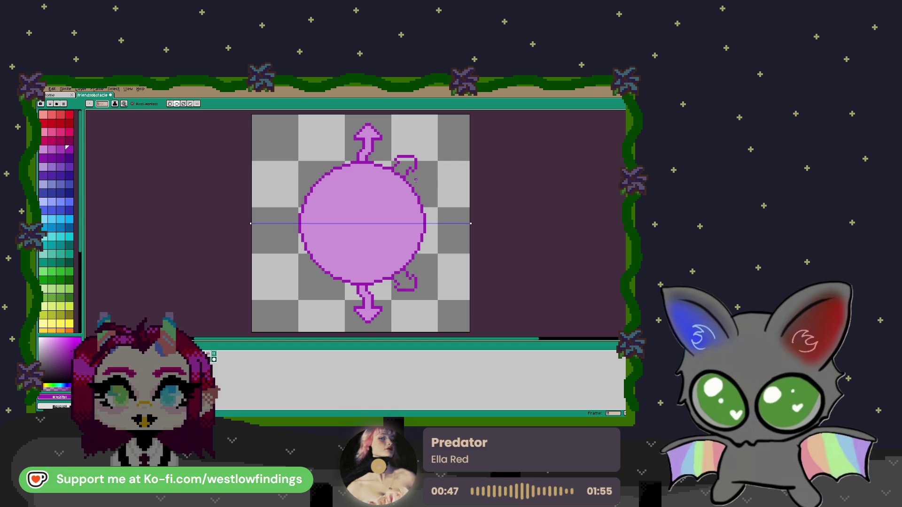
{"action": "key", "text": "g"}
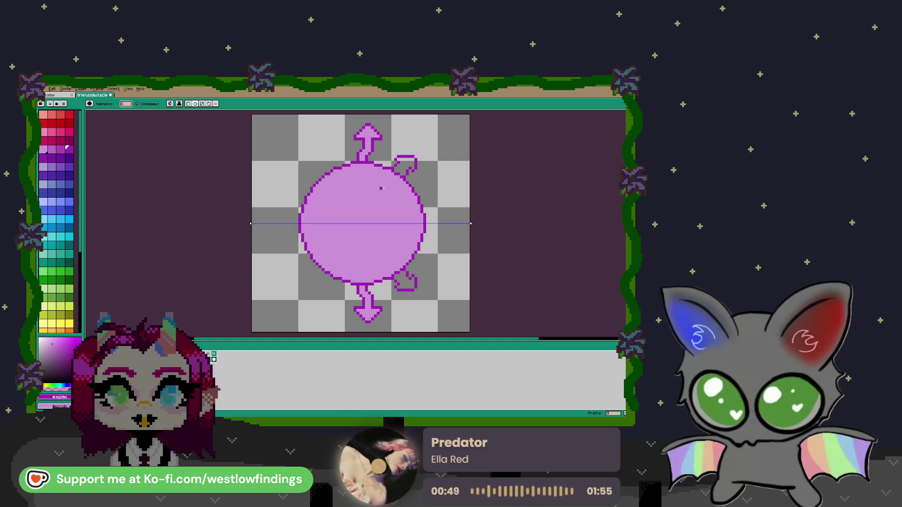
{"action": "right_click", "coordinate": [405, 165]}
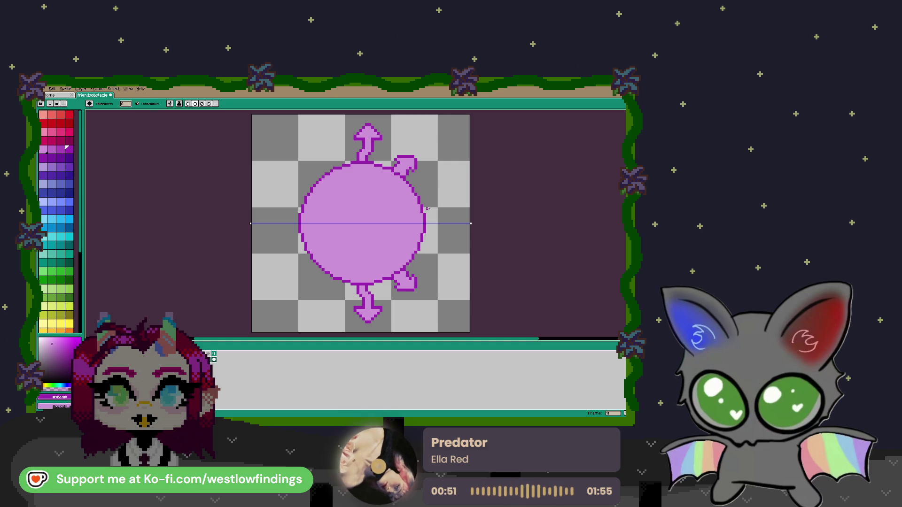
{"action": "scroll", "coordinate": [427, 212], "scroll_direction": "up", "scroll_amount": 1}
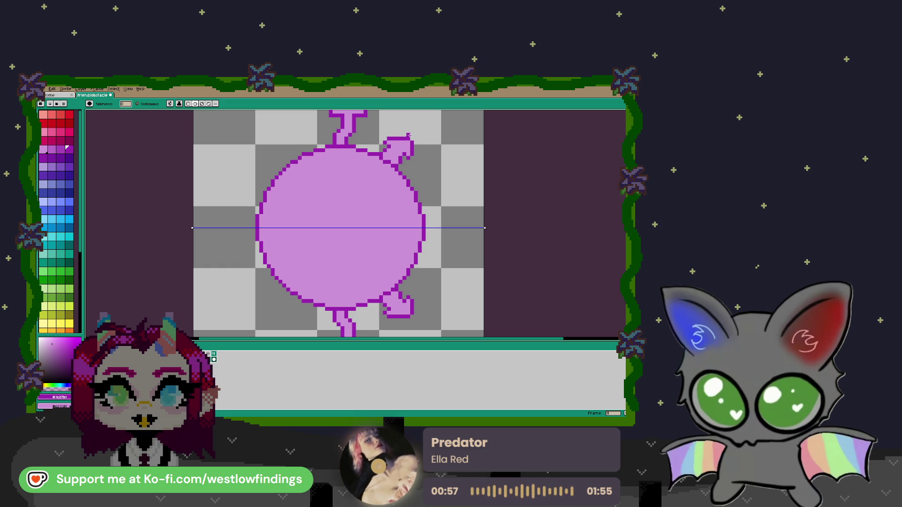
Undo the stray background fill, then swap horizontal symmetry for vertical symmetry.
{"action": "left_click", "coordinate": [410, 136]}
{"action": "key", "text": "ctrl+z"}
{"action": "key", "text": "b"}
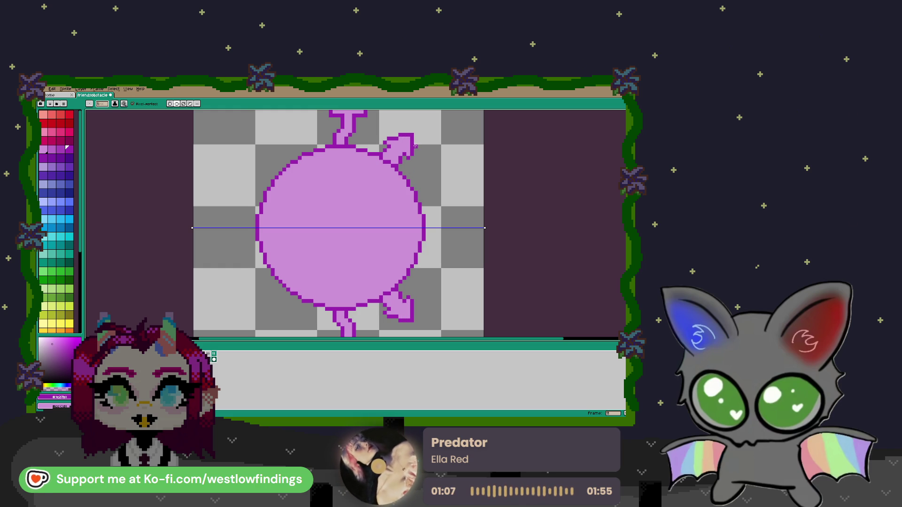
{"action": "scroll", "coordinate": [414, 150], "scroll_direction": "down", "scroll_amount": 1}
{"action": "scroll", "coordinate": [413, 150], "scroll_direction": "down", "scroll_amount": 1}
{"action": "scroll", "coordinate": [410, 164], "scroll_direction": "up", "scroll_amount": 2}
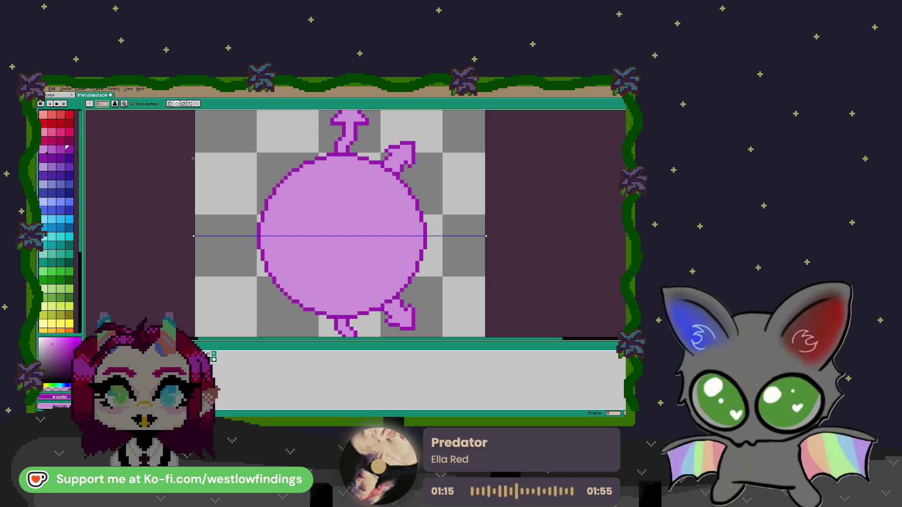
{"action": "left_click", "coordinate": [171, 104]}
{"action": "left_click", "coordinate": [177, 104]}
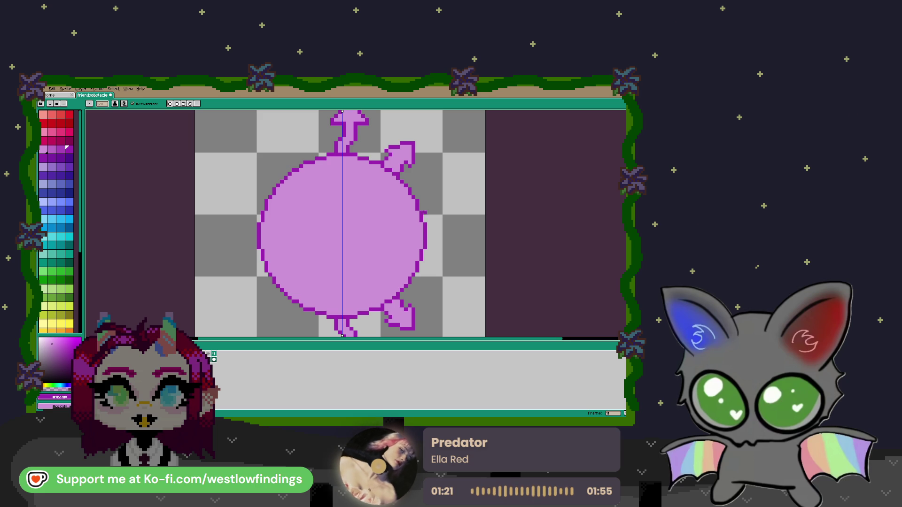
{"action": "scroll", "coordinate": [427, 217], "scroll_direction": "up", "scroll_amount": 2}
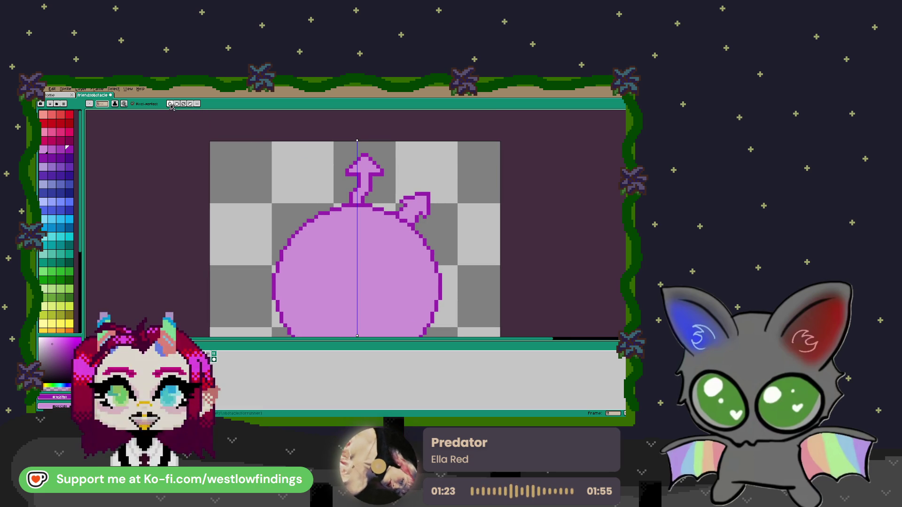
Copy the upright arrow, rotate it 90° clockwise, and place it on the circle's right side.
{"action": "key", "text": "m"}
{"action": "left_click_drag", "start_coordinate": [330, 150], "coordinate": [386, 205]}
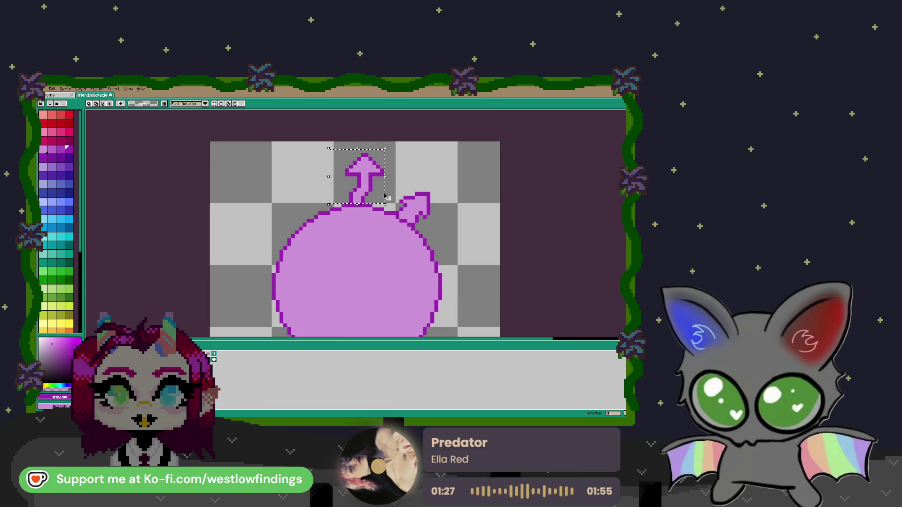
{"action": "left_click", "coordinate": [383, 192]}
{"action": "left_click_drag", "start_coordinate": [370, 175], "coordinate": [371, 206]}
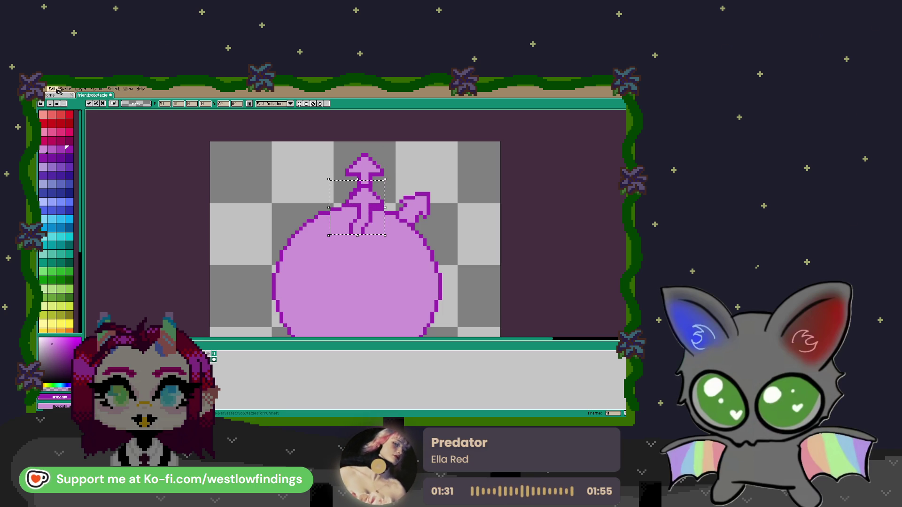
{"action": "left_click", "coordinate": [40, 88]}
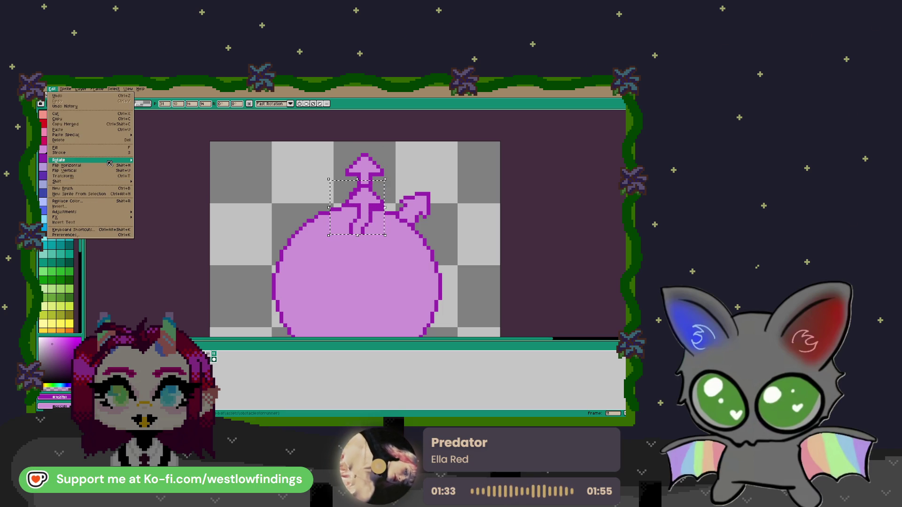
{"action": "left_click", "coordinate": [155, 167]}
{"action": "mouse_move", "coordinate": [362, 223]}
{"action": "left_mouse_down"}
{"action": "mouse_move", "coordinate": [477, 311]}
{"action": "mouse_move", "coordinate": [472, 300]}
{"action": "left_mouse_up"}
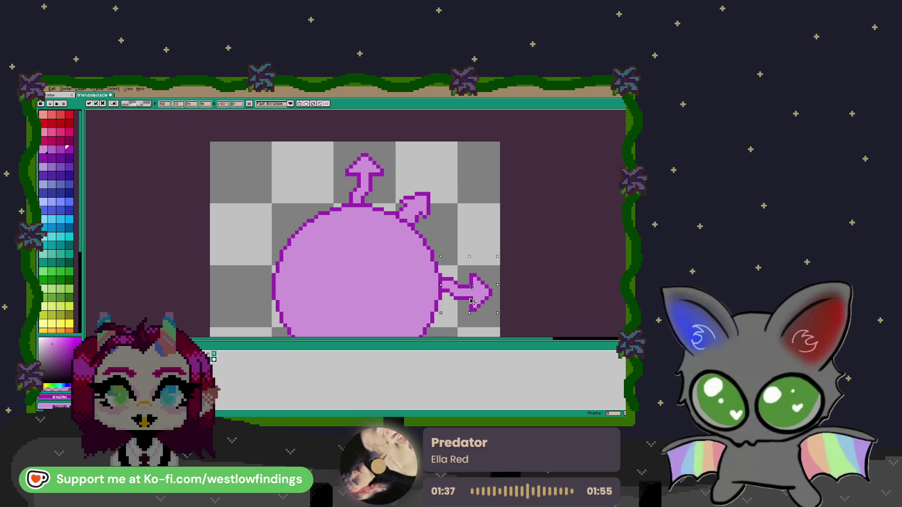
{"action": "scroll", "coordinate": [470, 273], "scroll_direction": "down", "scroll_amount": 3}
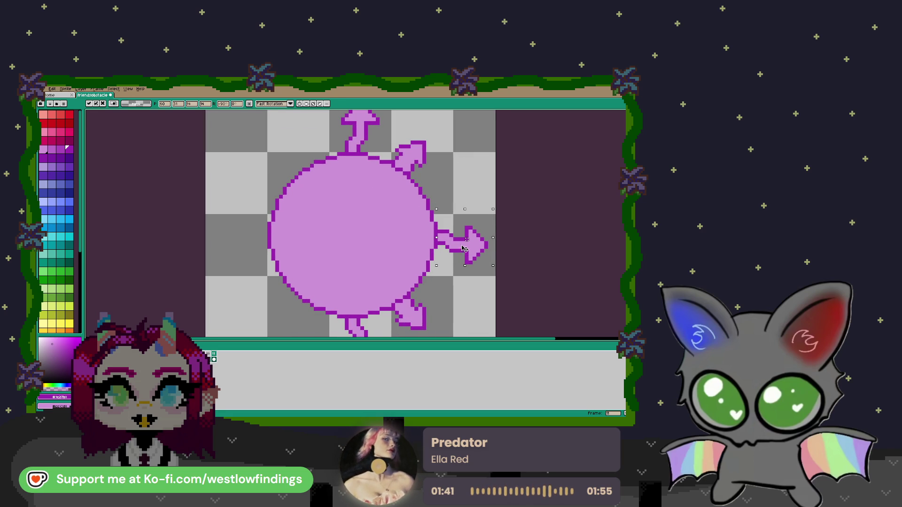
{"action": "left_click", "coordinate": [517, 235]}
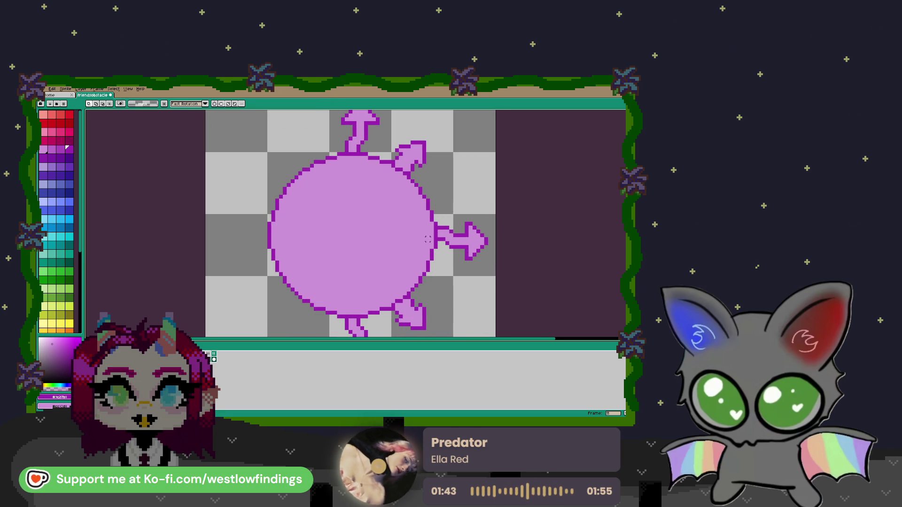
Place another arrow copy left of the circle, rotated to point left and nudged one pixel down.
{"action": "mouse_move", "coordinate": [325, 113]}
{"action": "left_mouse_down"}
{"action": "mouse_move", "coordinate": [381, 152]}
{"action": "mouse_move", "coordinate": [249, 228]}
{"action": "left_mouse_up"}
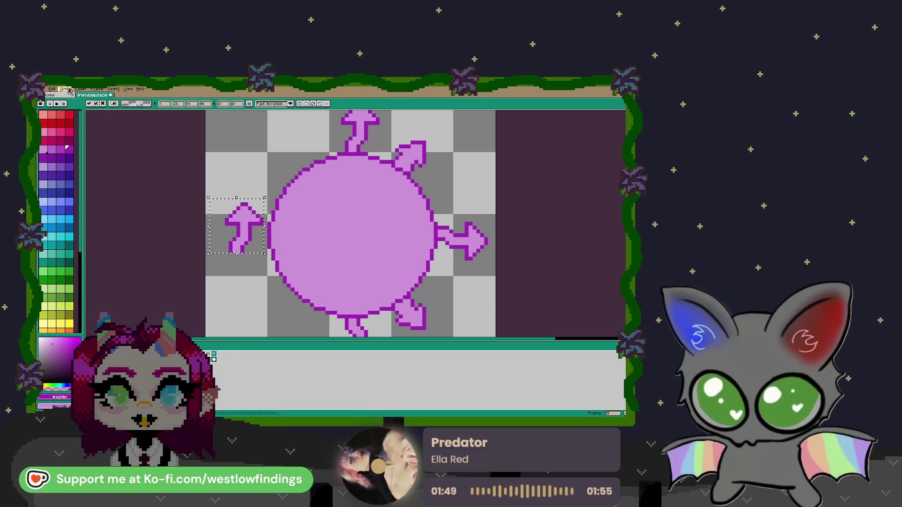
{"action": "left_click", "coordinate": [69, 91]}
{"action": "mouse_move", "coordinate": [59, 160]}
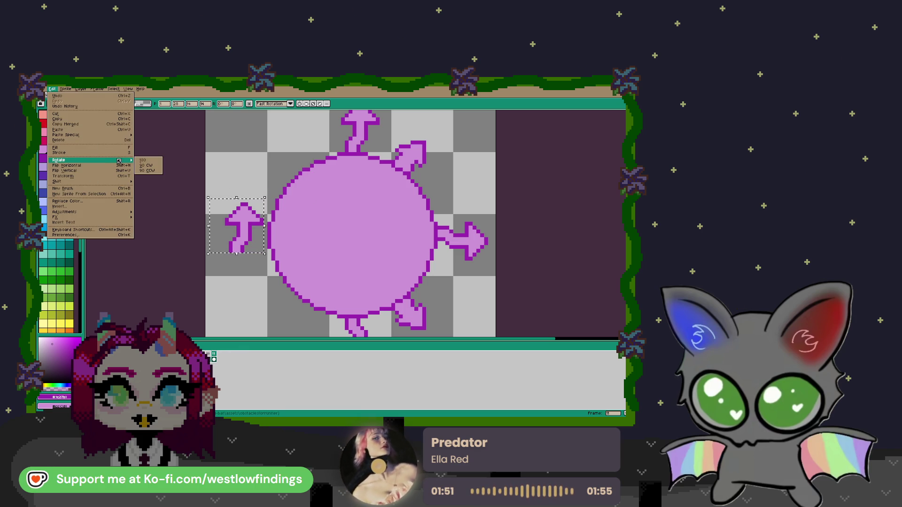
{"action": "left_click", "coordinate": [142, 160]}
{"action": "left_click", "coordinate": [70, 90]}
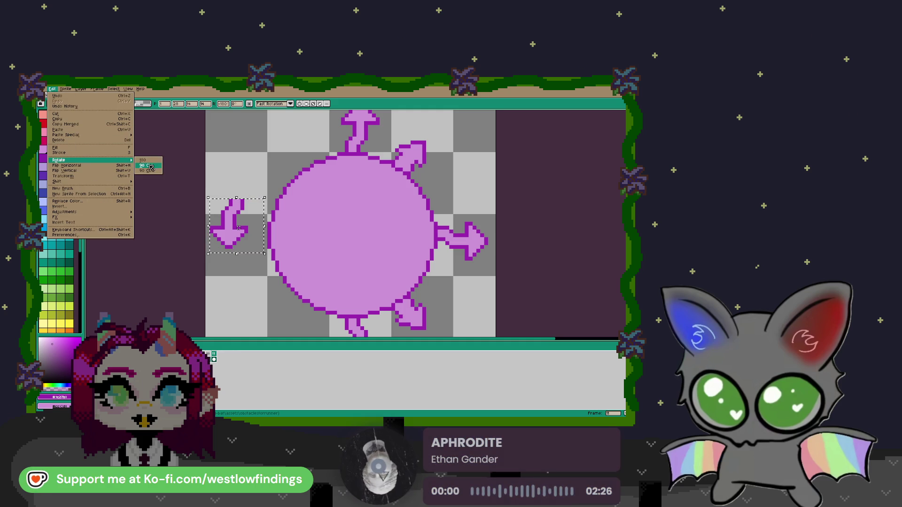
{"action": "left_click", "coordinate": [151, 166]}
{"action": "left_click_drag", "start_coordinate": [254, 226], "coordinate": [259, 234]}
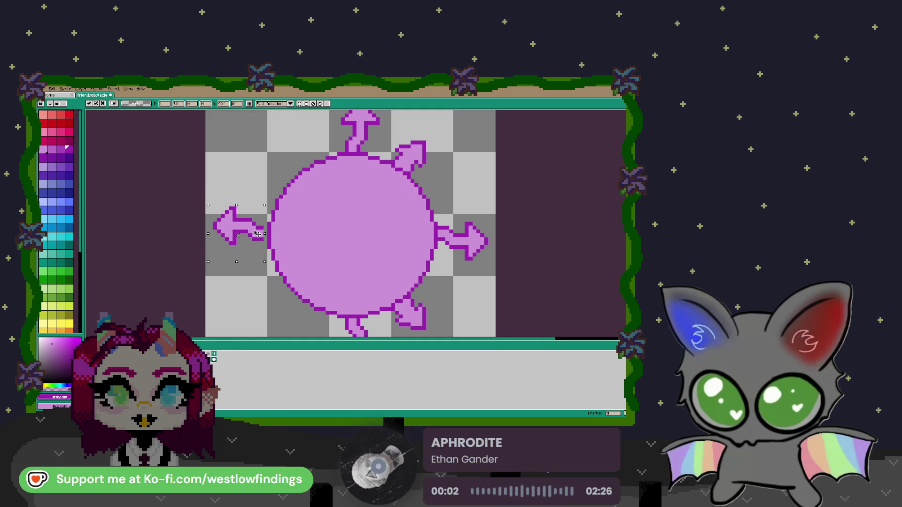
{"action": "key", "text": "Down"}
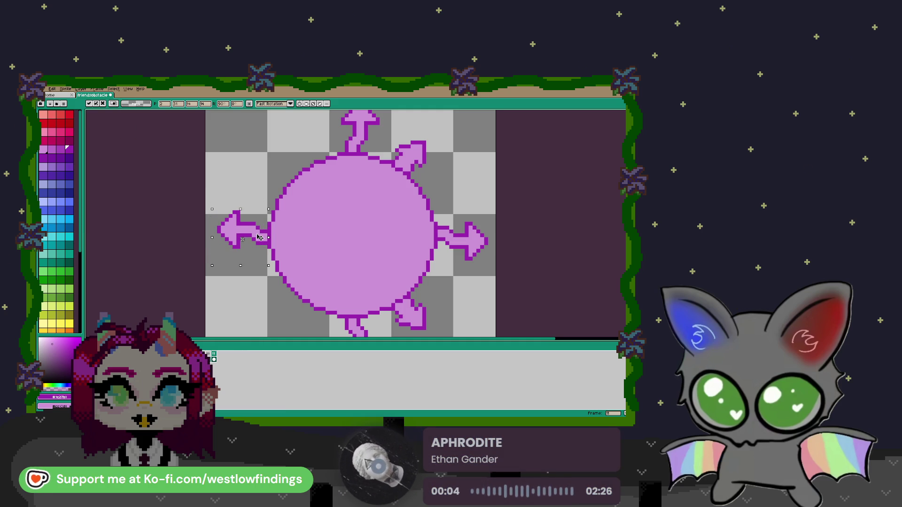
{"action": "left_click", "coordinate": [408, 216]}
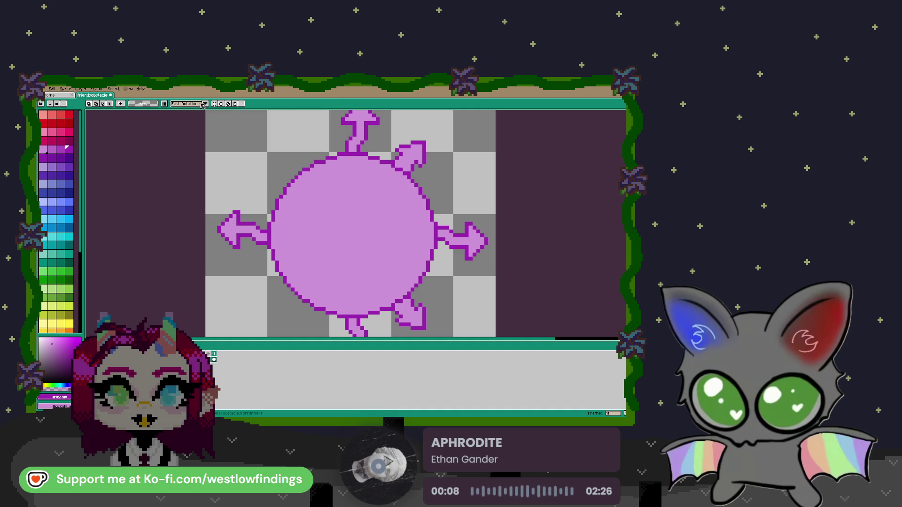
{"action": "left_click", "coordinate": [222, 104]}
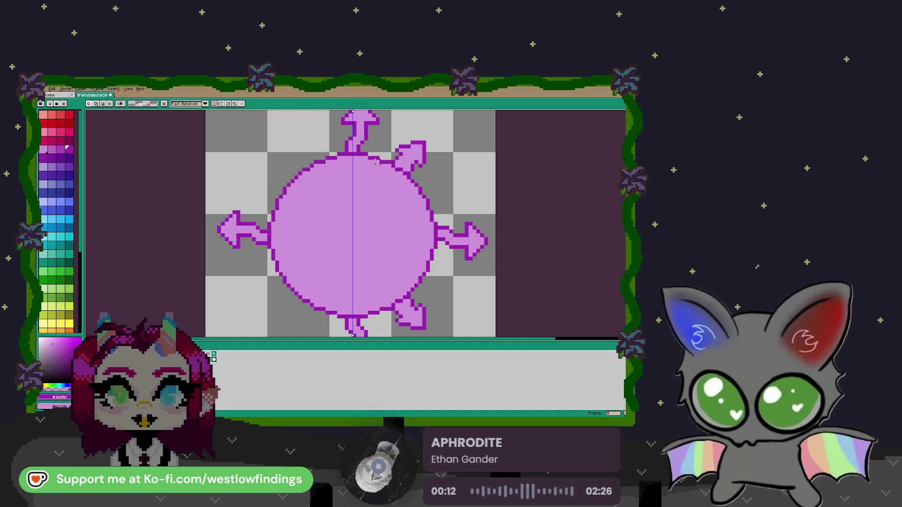
Add mirrored outline pixels near the circle's top and fill the top-left arrow pink.
{"action": "key", "text": "b"}
{"action": "left_click_drag", "start_coordinate": [396, 156], "coordinate": [424, 154]}
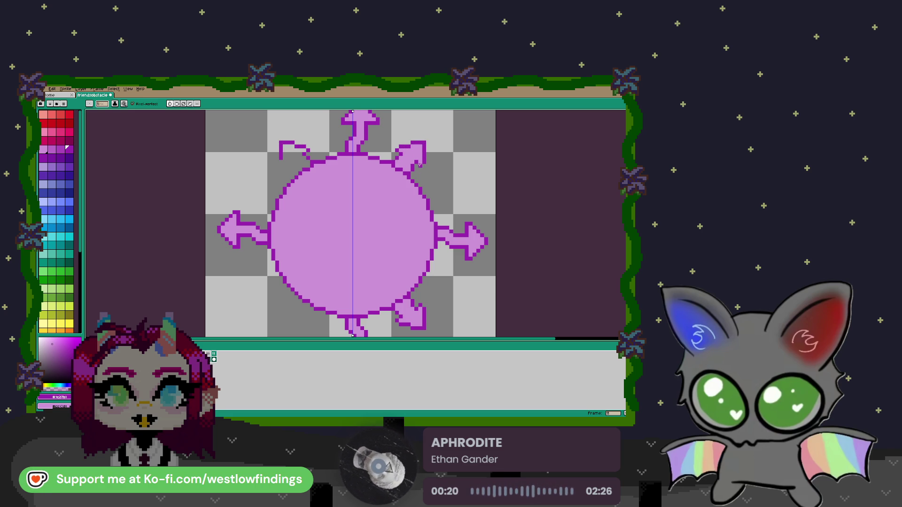
{"action": "left_click", "coordinate": [418, 163]}
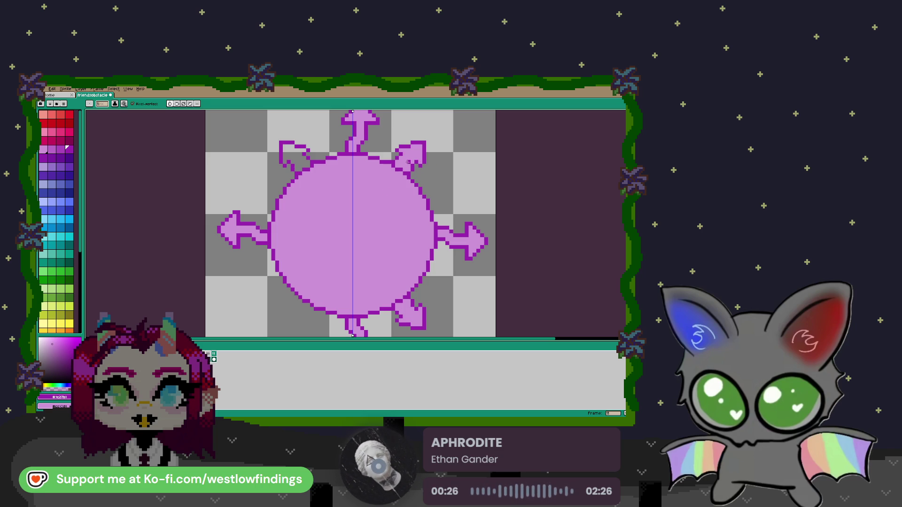
{"action": "key", "text": "g"}
{"action": "left_click", "coordinate": [408, 158]}
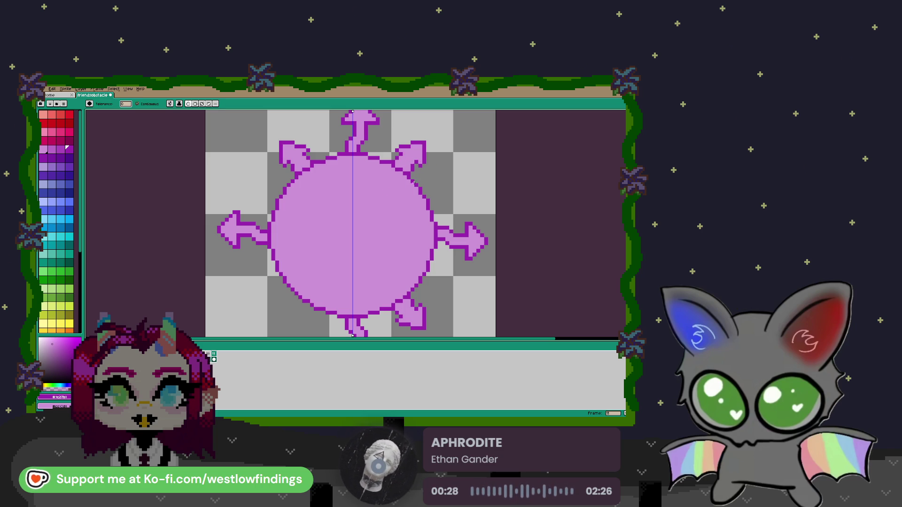
{"action": "scroll", "coordinate": [372, 253], "scroll_direction": "up", "scroll_amount": 1}
{"action": "scroll", "coordinate": [352, 201], "scroll_direction": "up", "scroll_amount": 1}
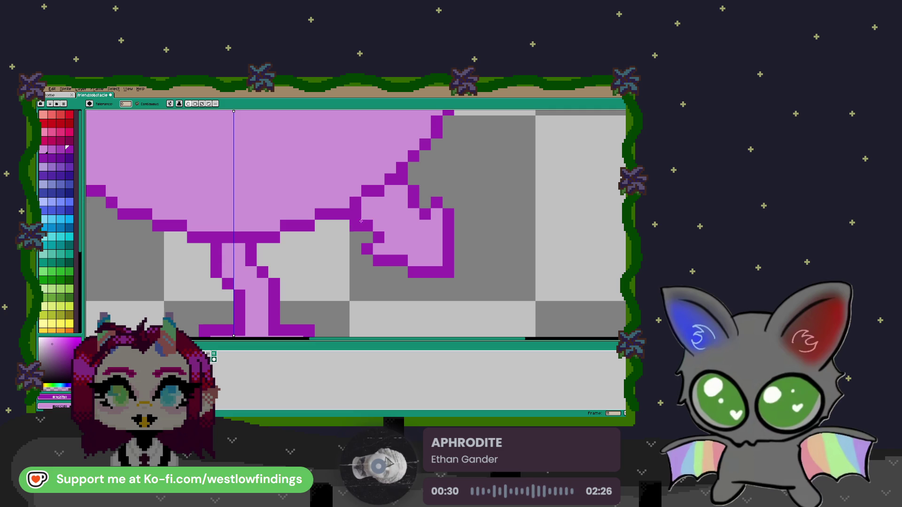
Redraw the lower arrows' outline on both sides and zoom in on the sun.
{"action": "key", "text": "b"}
{"action": "mouse_move", "coordinate": [356, 203]}
{"action": "left_mouse_down"}
{"action": "mouse_move", "coordinate": [376, 253]}
{"action": "mouse_move", "coordinate": [412, 269]}
{"action": "left_mouse_up"}
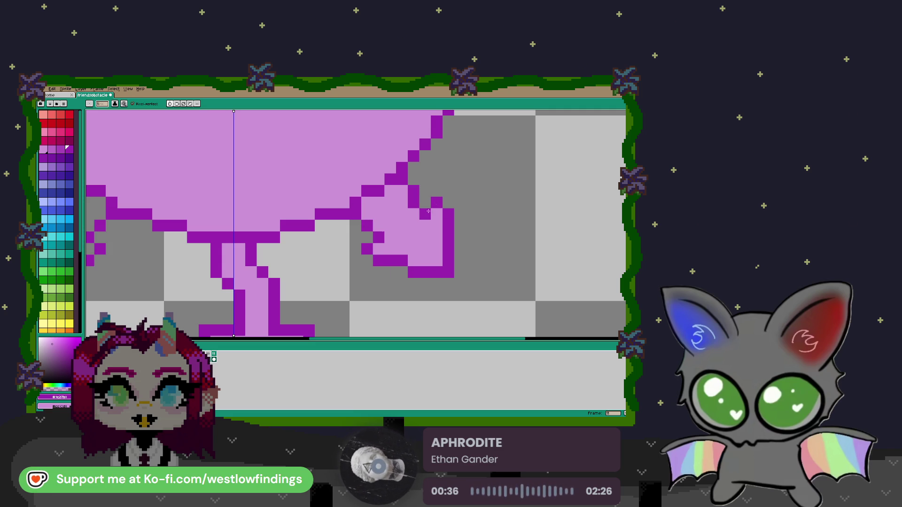
{"action": "scroll", "coordinate": [401, 179], "scroll_direction": "down", "scroll_amount": 2}
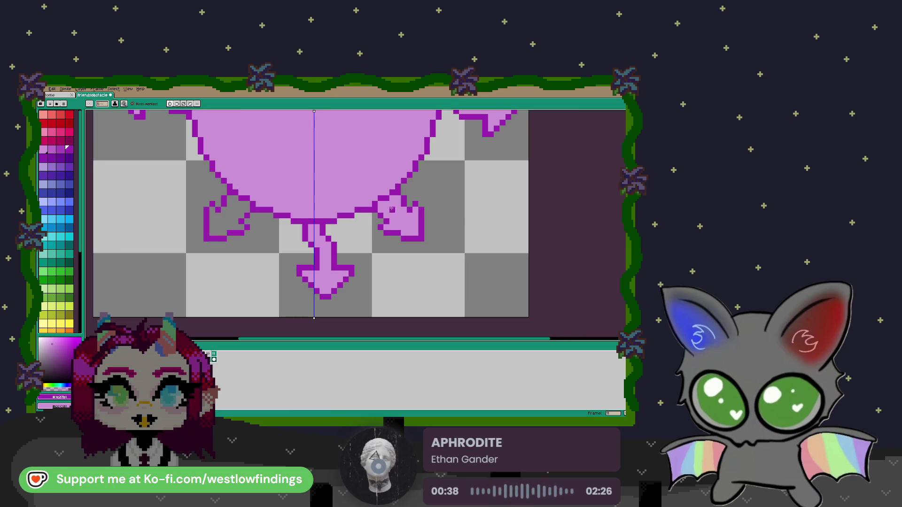
{"action": "key", "text": "g"}
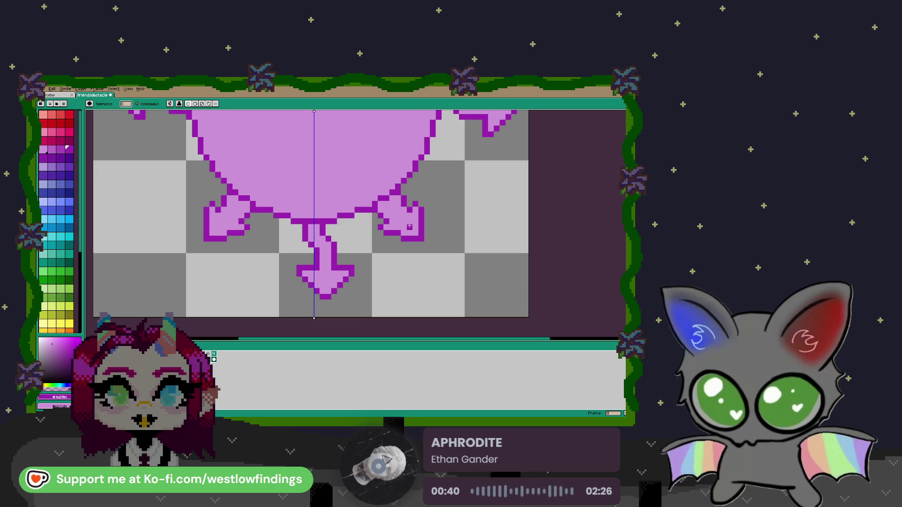
{"action": "scroll", "coordinate": [410, 227], "scroll_direction": "down", "scroll_amount": 2}
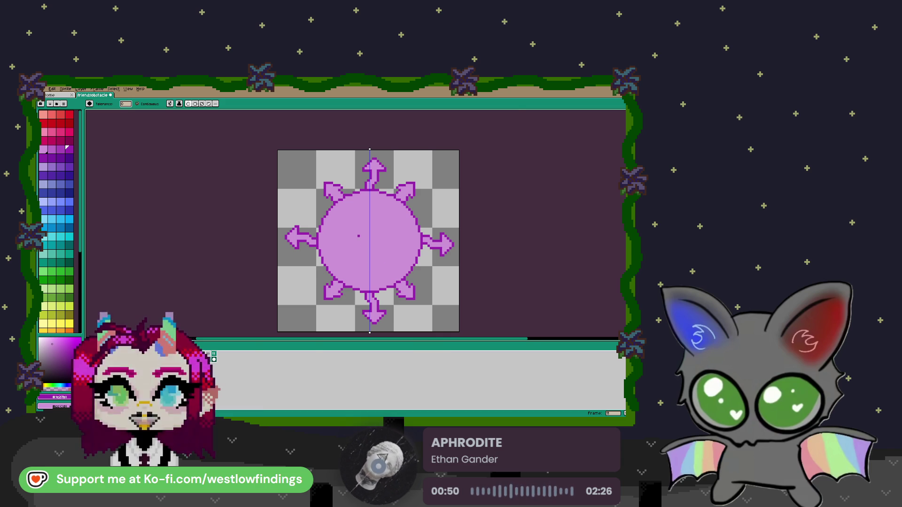
{"action": "key", "text": "plus"}
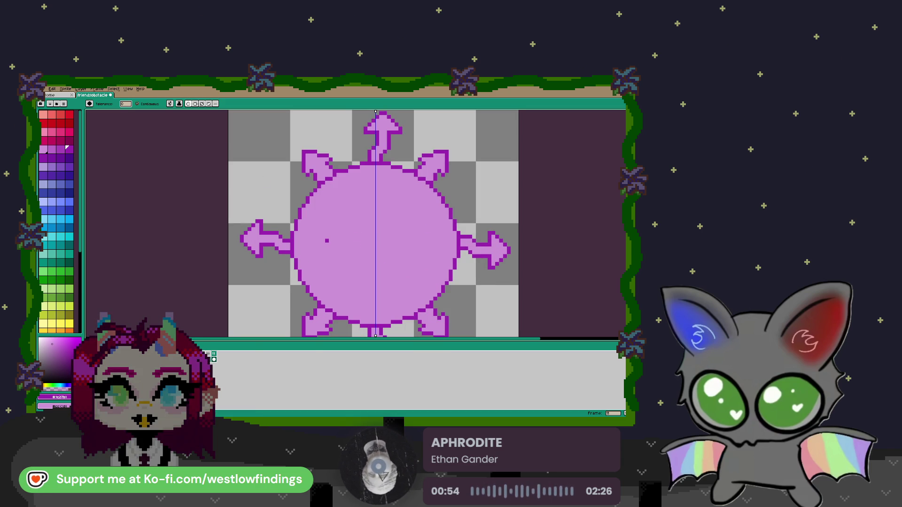
{"action": "left_click", "coordinate": [323, 240]}
Undo the accidental circle fill and pencil the eye's upper and lower curves plus the iris.
{"action": "key", "text": "ctrl+z"}
{"action": "key", "text": "b"}
{"action": "left_click_drag", "start_coordinate": [323, 241], "coordinate": [374, 206]}
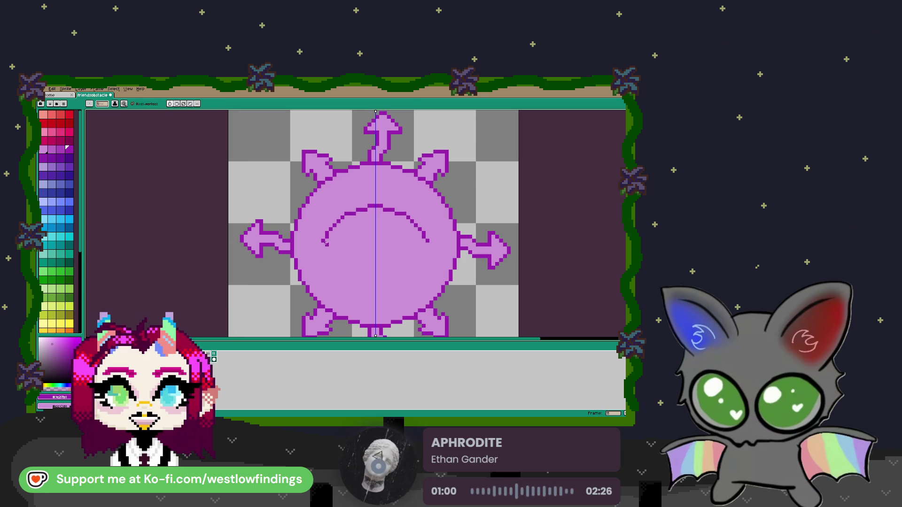
{"action": "left_click_drag", "start_coordinate": [335, 253], "coordinate": [374, 260]}
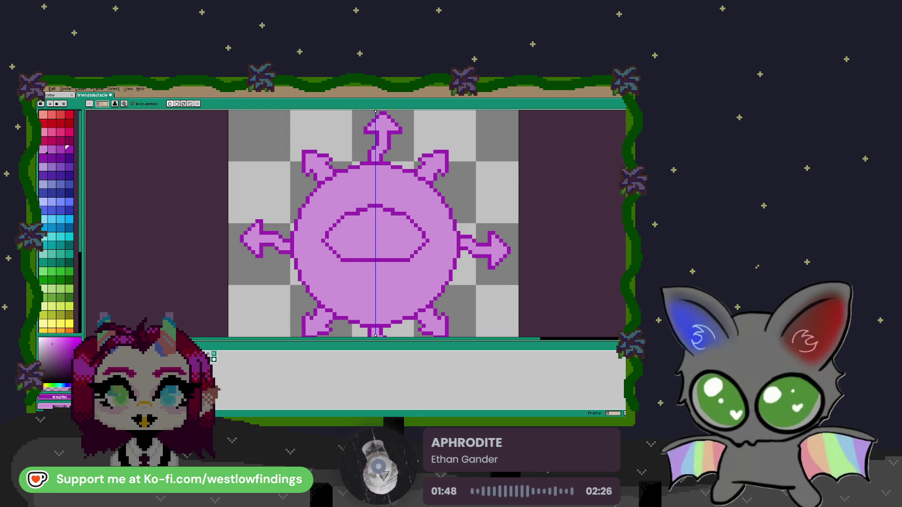
{"action": "left_click_drag", "start_coordinate": [354, 243], "coordinate": [376, 250]}
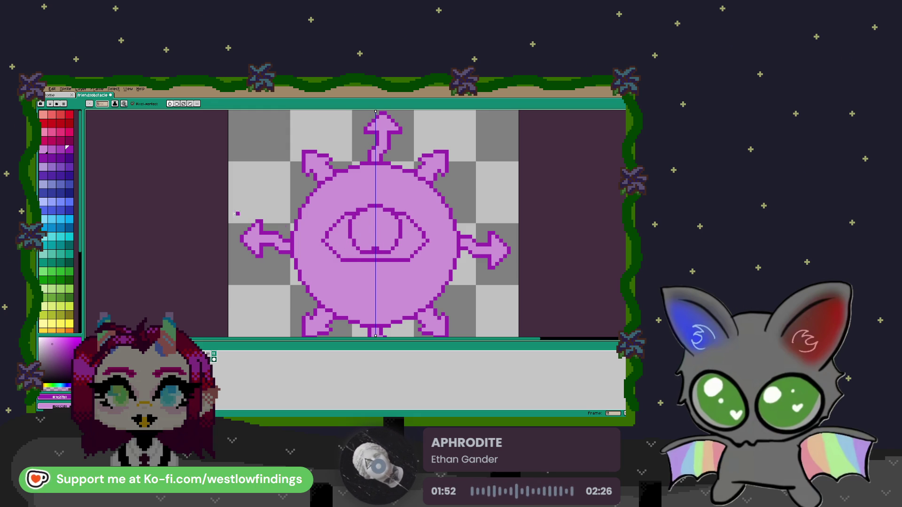
Fill the iris with purple and the eye white with pale pink.
{"action": "left_click", "coordinate": [52, 149]}
{"action": "key", "text": "g"}
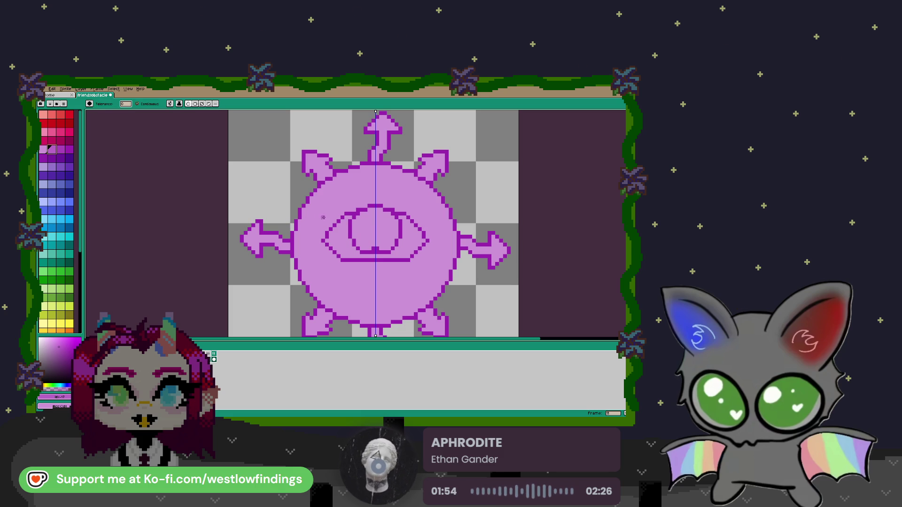
{"action": "left_click", "coordinate": [368, 234]}
{"action": "key", "text": "b"}
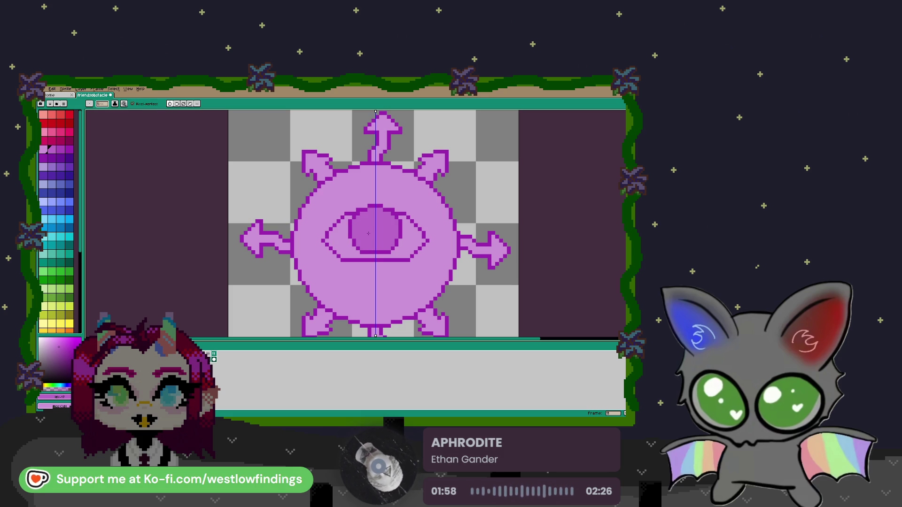
{"action": "left_click", "coordinate": [46, 150]}
{"action": "key", "text": "g"}
{"action": "left_click", "coordinate": [338, 233]}
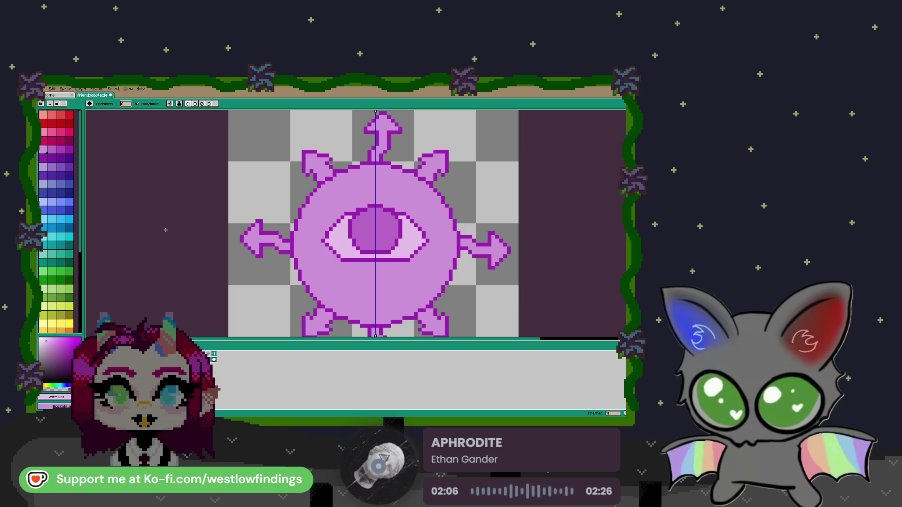
Paint a lighter highlight in the iris and a dark purple pupil in the eye's centre.
{"action": "left_click", "coordinate": [51, 343]}
{"action": "key", "text": "b"}
{"action": "scroll", "coordinate": [365, 225], "scroll_direction": "up", "scroll_amount": 2}
{"action": "mouse_move", "coordinate": [366, 219]}
{"action": "left_mouse_down"}
{"action": "mouse_move", "coordinate": [359, 235]}
{"action": "mouse_move", "coordinate": [381, 259]}
{"action": "mouse_move", "coordinate": [371, 232]}
{"action": "mouse_move", "coordinate": [383, 228]}
{"action": "mouse_move", "coordinate": [367, 211]}
{"action": "mouse_move", "coordinate": [360, 242]}
{"action": "mouse_move", "coordinate": [375, 258]}
{"action": "mouse_move", "coordinate": [360, 256]}
{"action": "mouse_move", "coordinate": [355, 242]}
{"action": "left_mouse_up"}
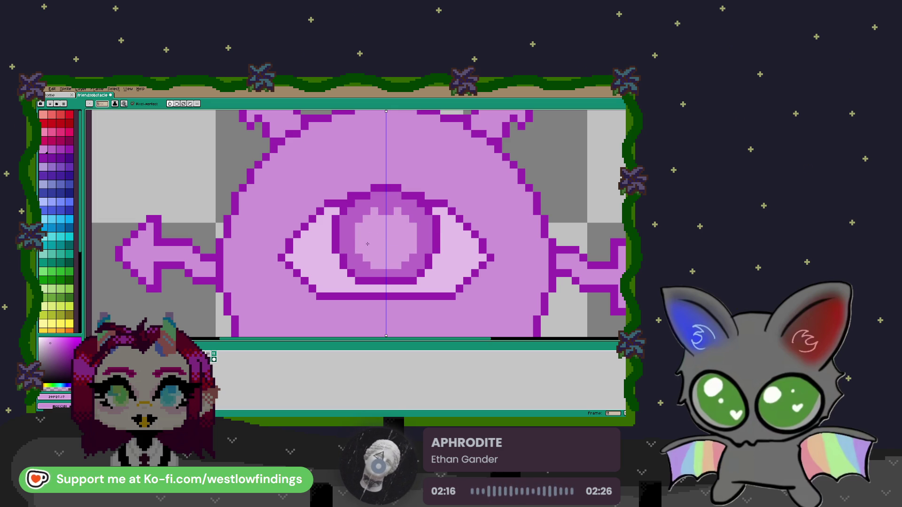
{"action": "key", "text": "i"}
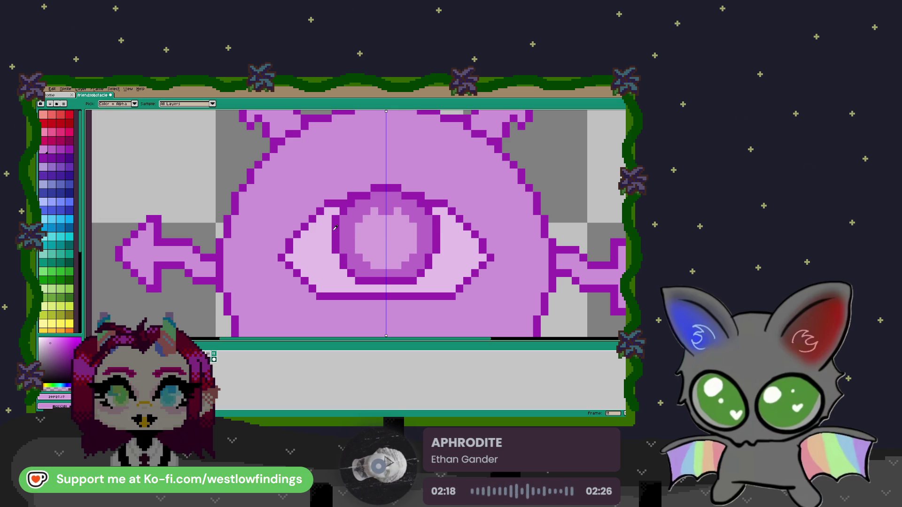
{"action": "left_click", "coordinate": [332, 232]}
{"action": "key", "text": "b"}
{"action": "mouse_move", "coordinate": [386, 234]}
{"action": "left_mouse_down"}
{"action": "mouse_move", "coordinate": [375, 229]}
{"action": "mouse_move", "coordinate": [373, 243]}
{"action": "mouse_move", "coordinate": [398, 250]}
{"action": "mouse_move", "coordinate": [380, 221]}
{"action": "left_mouse_up"}
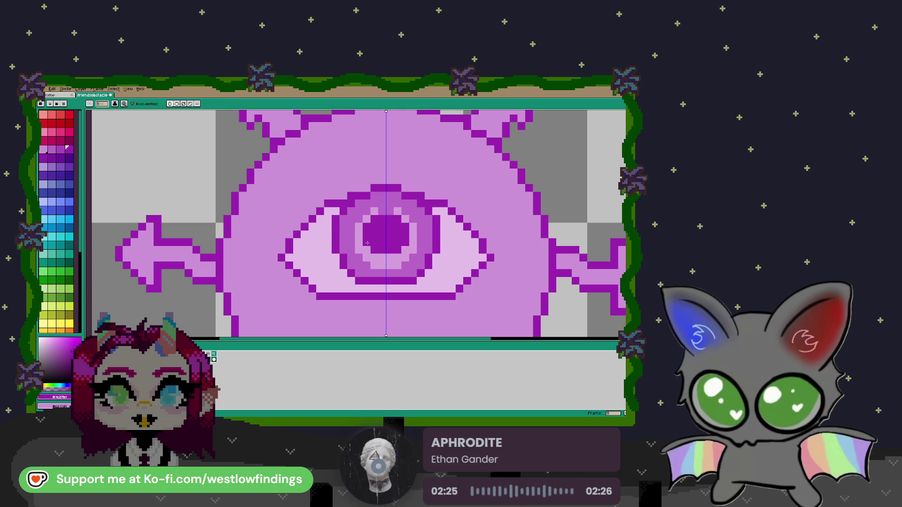
Draw a shading line across the lower body and fill below it with darker pink.
{"action": "scroll", "coordinate": [371, 233], "scroll_direction": "down", "scroll_amount": 1}
{"action": "scroll", "coordinate": [381, 244], "scroll_direction": "down", "scroll_amount": 1}
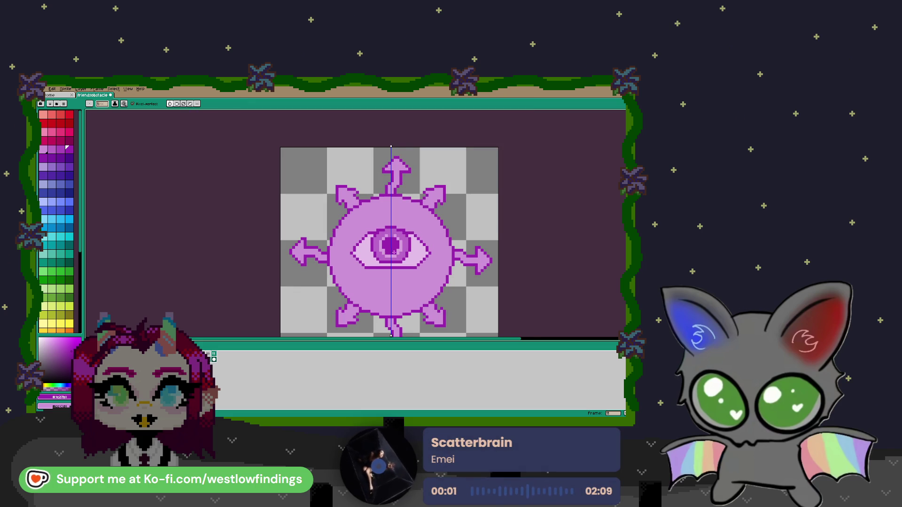
{"action": "scroll", "coordinate": [399, 260], "scroll_direction": "down", "scroll_amount": 1}
{"action": "scroll", "coordinate": [424, 265], "scroll_direction": "down", "scroll_amount": 1}
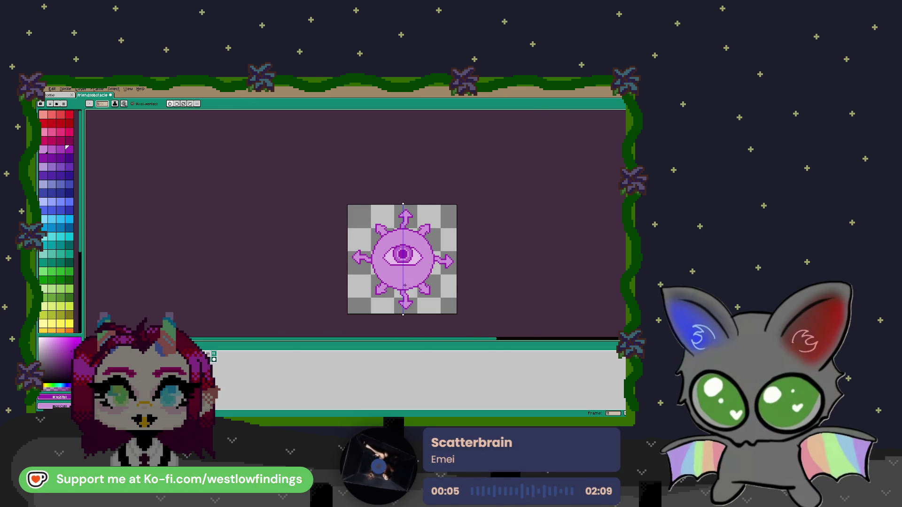
{"action": "scroll", "coordinate": [397, 267], "scroll_direction": "up", "scroll_amount": 1}
{"action": "scroll", "coordinate": [385, 275], "scroll_direction": "up", "scroll_amount": 1}
{"action": "scroll", "coordinate": [384, 274], "scroll_direction": "down", "scroll_amount": 1}
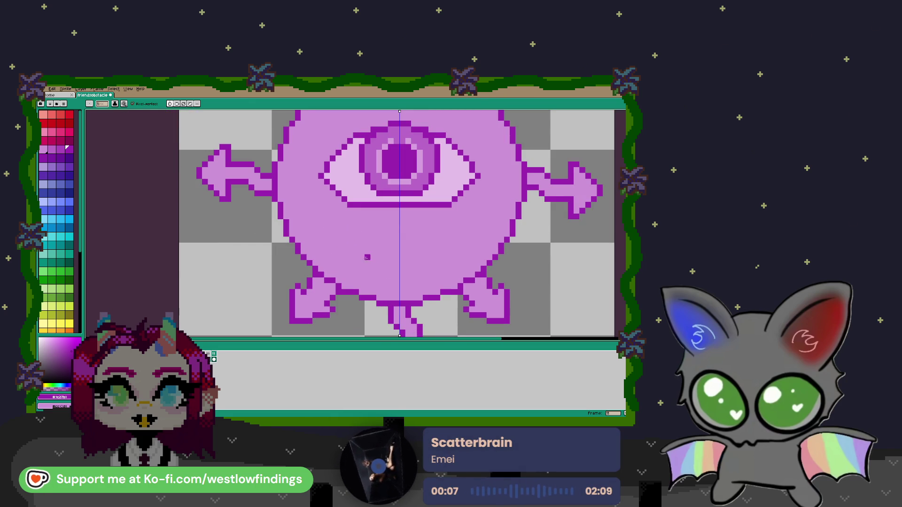
{"action": "left_click", "coordinate": [396, 229], "text": "alt"}
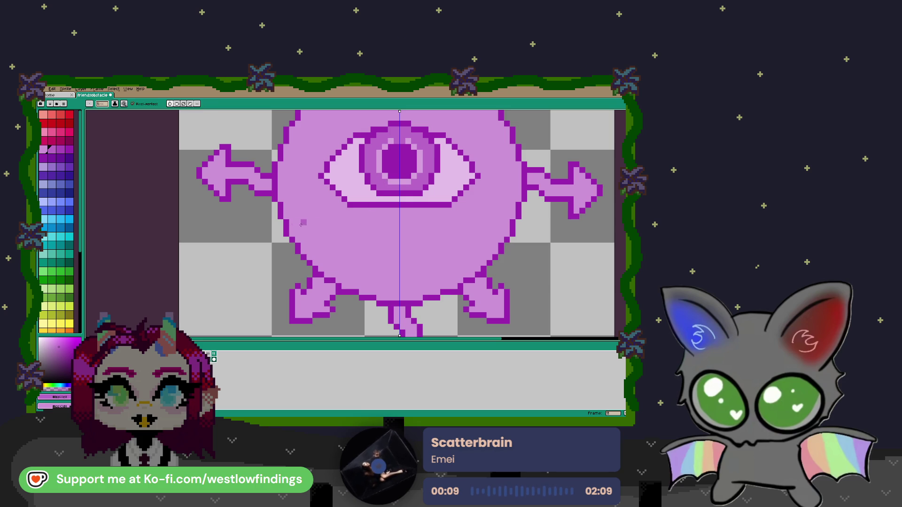
{"action": "mouse_move", "coordinate": [287, 206]}
{"action": "left_mouse_down"}
{"action": "mouse_move", "coordinate": [300, 228]}
{"action": "mouse_move", "coordinate": [352, 259]}
{"action": "mouse_move", "coordinate": [399, 266]}
{"action": "left_mouse_up"}
{"action": "key", "text": "g"}
{"action": "left_click", "coordinate": [386, 278]}
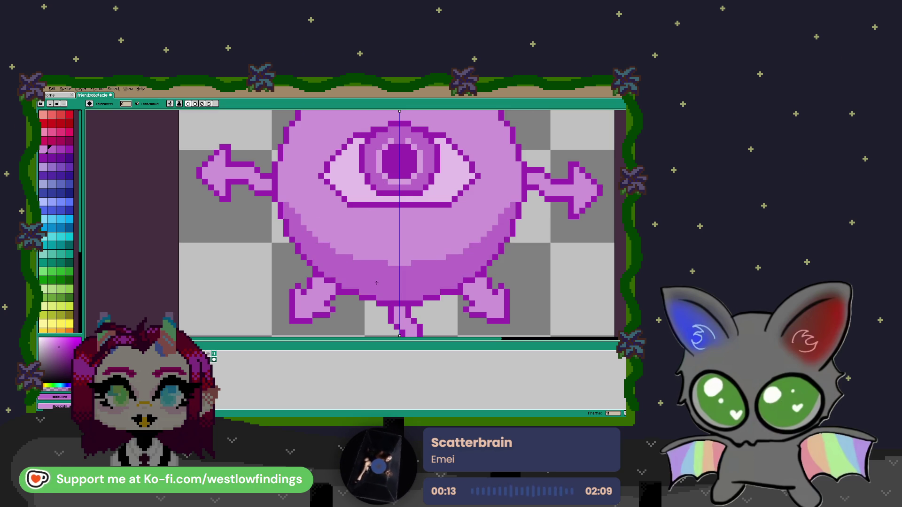
Turn off mirror symmetry and shift the whole sprite slightly down on the canvas.
{"action": "scroll", "coordinate": [384, 282], "scroll_direction": "down", "scroll_amount": 4}
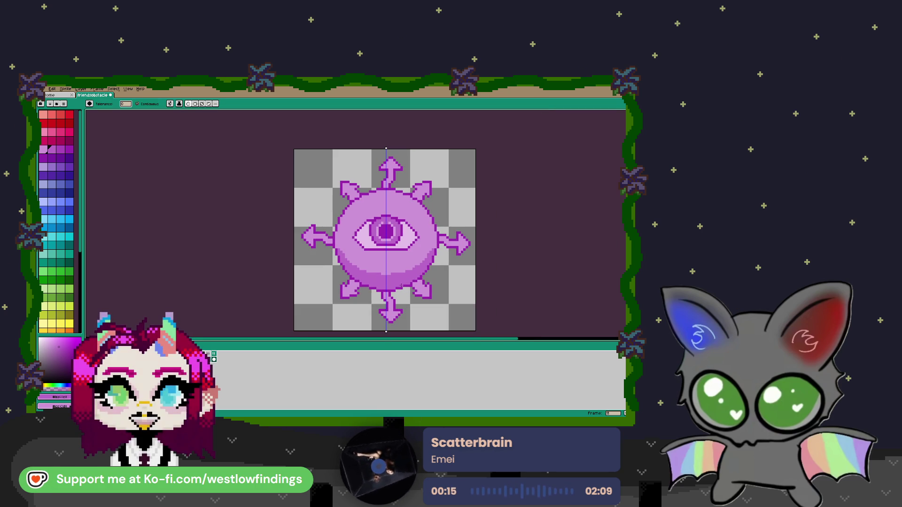
{"action": "scroll", "coordinate": [391, 266], "scroll_direction": "down", "scroll_amount": 1}
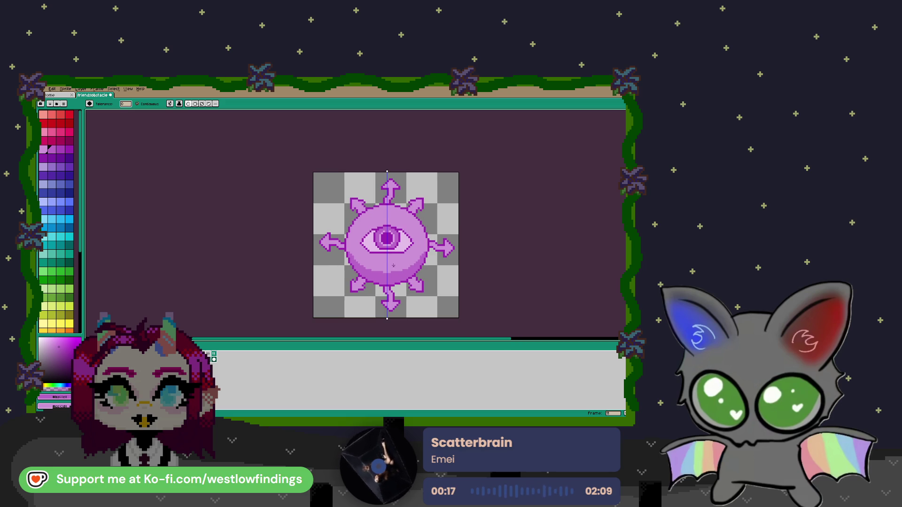
{"action": "left_click", "coordinate": [190, 104]}
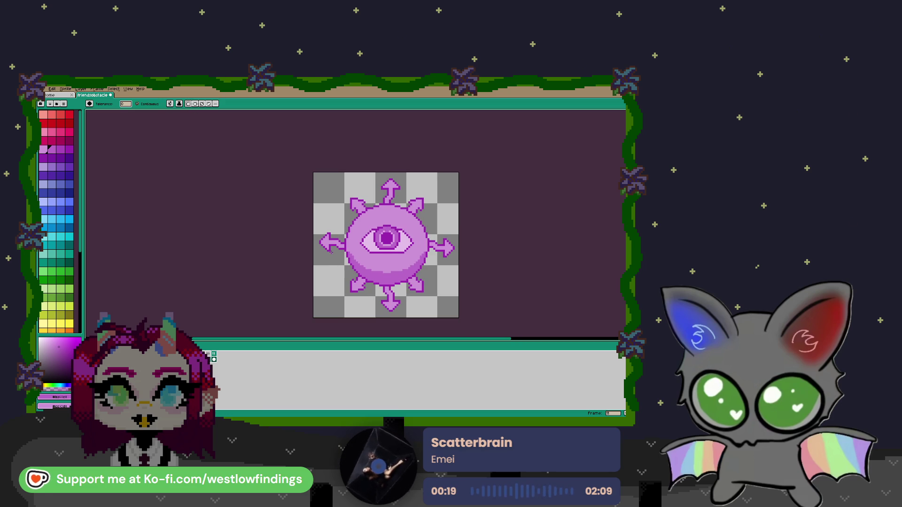
{"action": "key", "text": "v"}
{"action": "left_click_drag", "start_coordinate": [383, 231], "coordinate": [383, 236]}
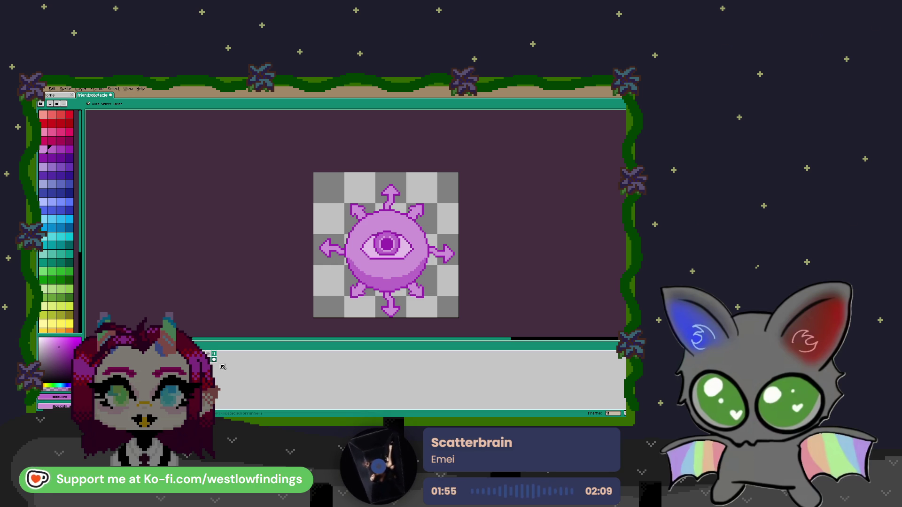
Add frame 12 and start erasing the sun sprite, beginning with its top spikes.
{"action": "key", "text": "alt+n"}
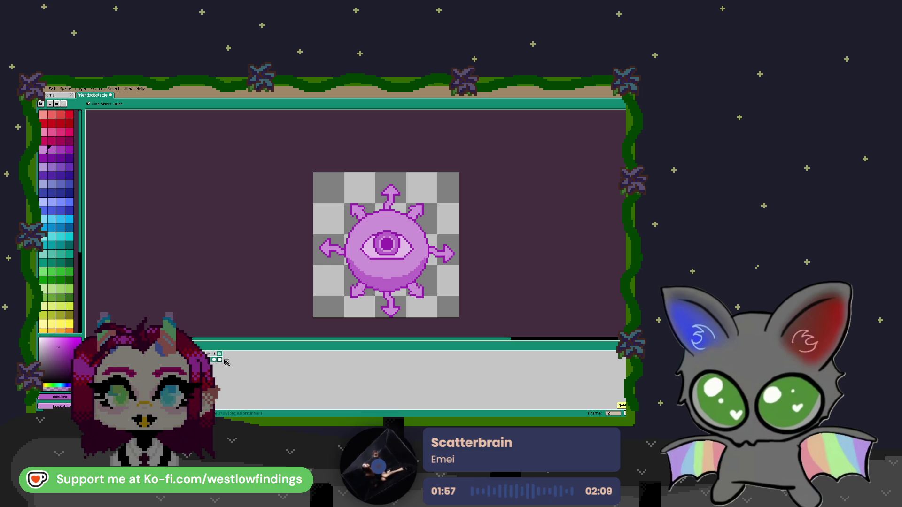
{"action": "key", "text": "e"}
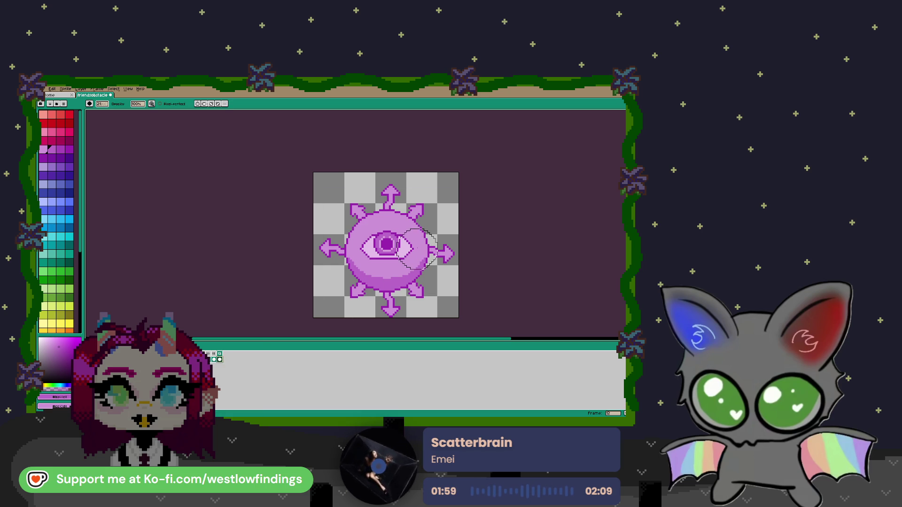
{"action": "mouse_move", "coordinate": [447, 208]}
{"action": "left_mouse_down"}
{"action": "mouse_move", "coordinate": [466, 220]}
{"action": "mouse_move", "coordinate": [395, 318]}
{"action": "left_mouse_up"}
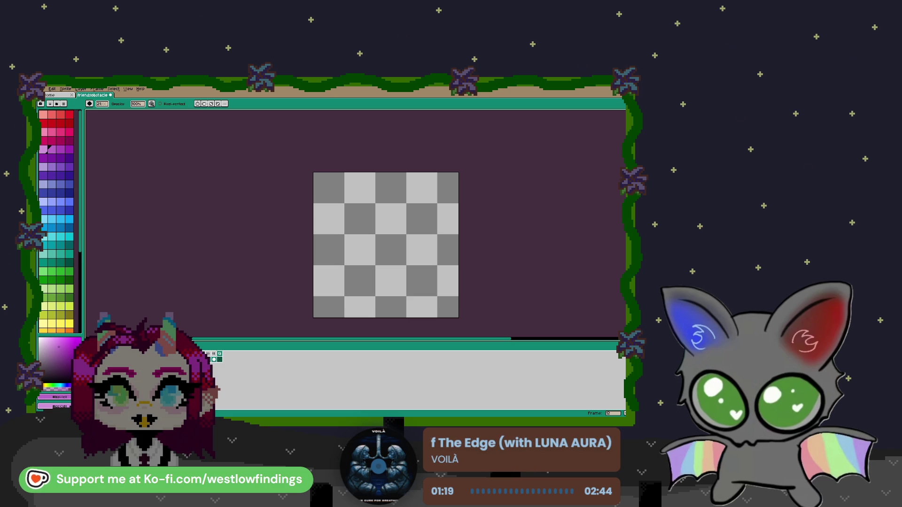
Draw the swirling petal curves in black pixel lines near the canvas centre.
{"action": "scroll", "coordinate": [396, 249], "scroll_direction": "up", "scroll_amount": 1}
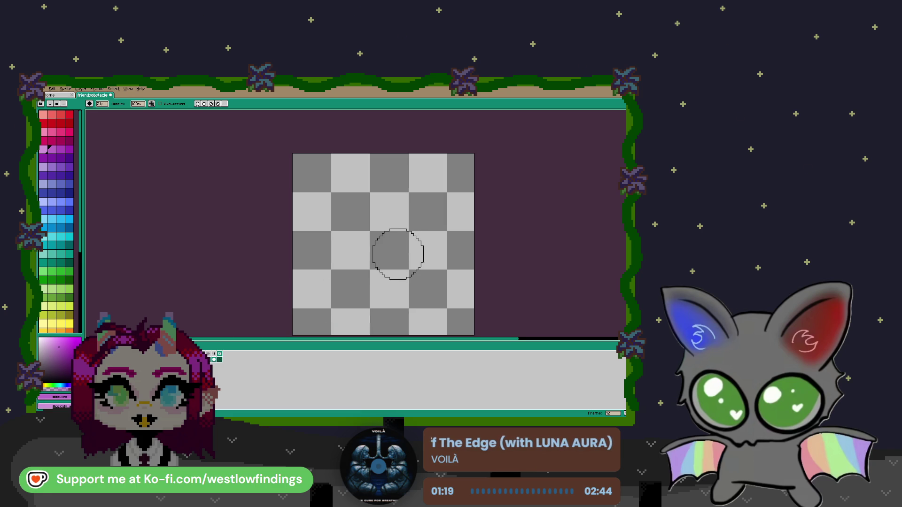
{"action": "scroll", "coordinate": [56, 221], "scroll_direction": "down", "scroll_amount": 5}
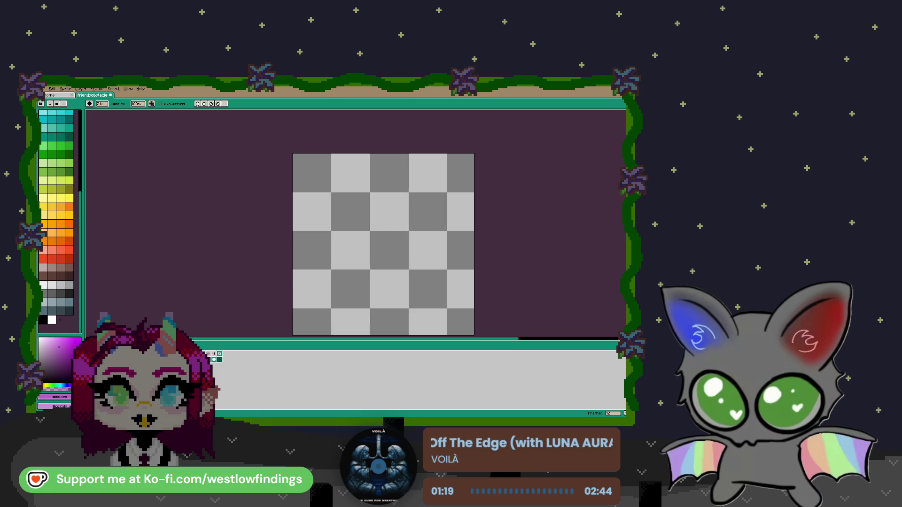
{"action": "left_click", "coordinate": [43, 320]}
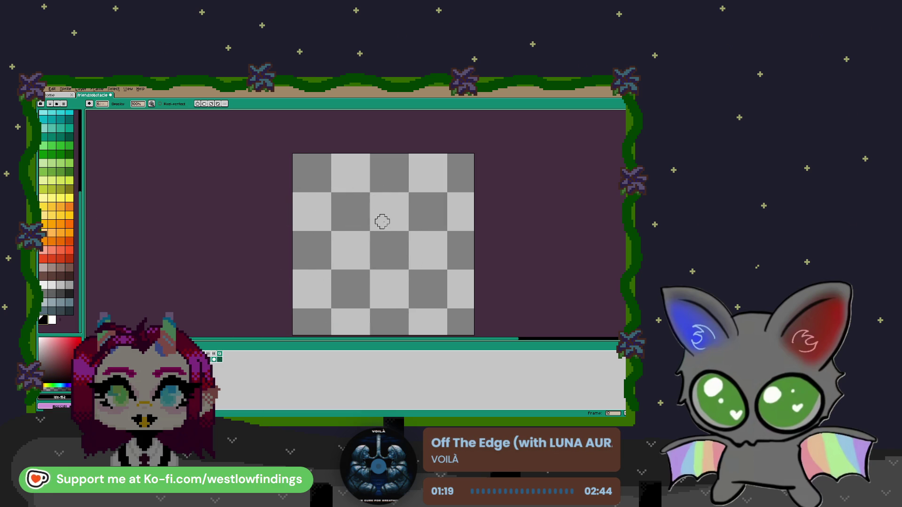
{"action": "key", "text": "h"}
{"action": "left_click_drag", "start_coordinate": [388, 249], "coordinate": [367, 243]}
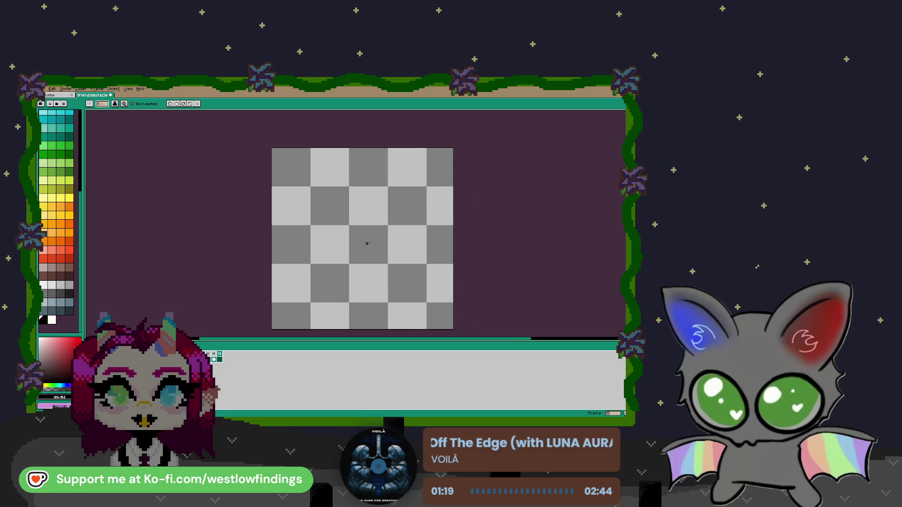
{"action": "mouse_move", "coordinate": [355, 212]}
{"action": "left_mouse_down"}
{"action": "mouse_move", "coordinate": [335, 225]}
{"action": "mouse_move", "coordinate": [347, 234]}
{"action": "mouse_move", "coordinate": [361, 222]}
{"action": "mouse_move", "coordinate": [350, 199]}
{"action": "left_mouse_up"}
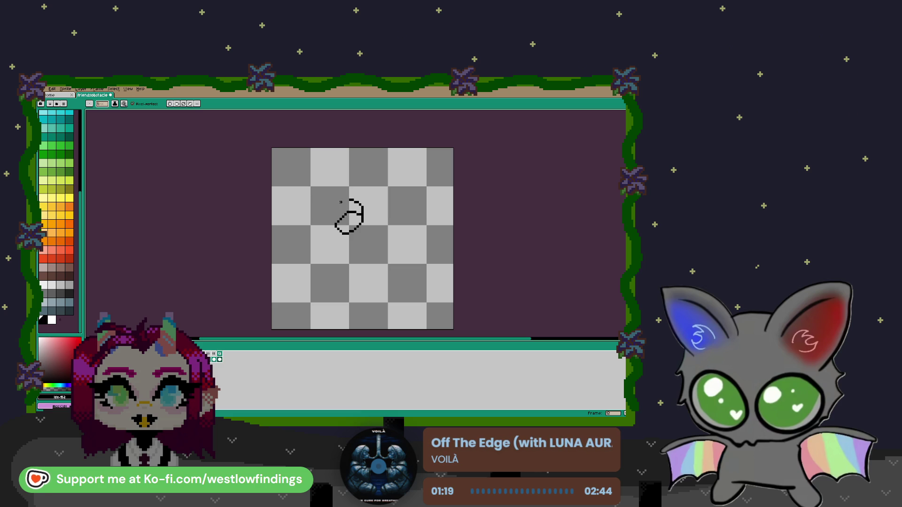
{"action": "mouse_move", "coordinate": [321, 239]}
{"action": "left_mouse_down"}
{"action": "mouse_move", "coordinate": [313, 228]}
{"action": "mouse_move", "coordinate": [346, 179]}
{"action": "mouse_move", "coordinate": [371, 189]}
{"action": "mouse_move", "coordinate": [378, 220]}
{"action": "mouse_move", "coordinate": [347, 257]}
{"action": "mouse_move", "coordinate": [371, 255]}
{"action": "mouse_move", "coordinate": [393, 237]}
{"action": "mouse_move", "coordinate": [392, 211]}
{"action": "mouse_move", "coordinate": [376, 230]}
{"action": "left_mouse_up"}
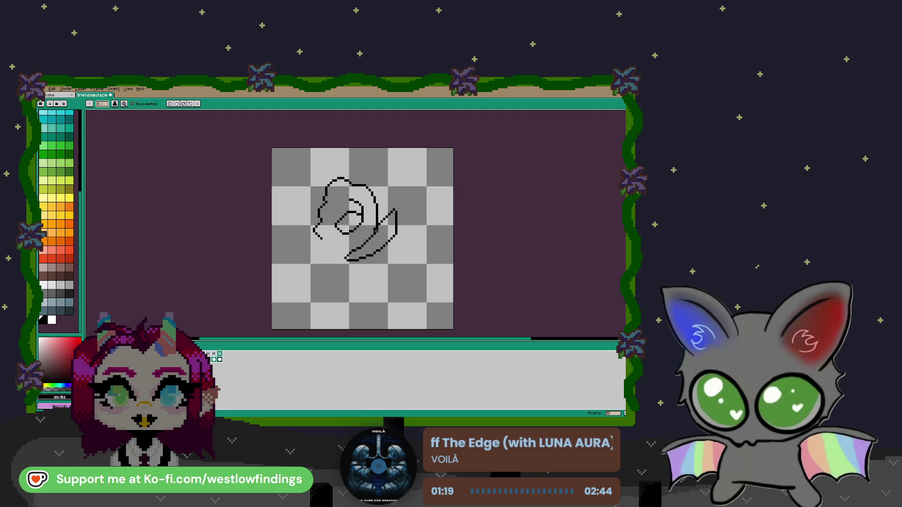
{"action": "mouse_move", "coordinate": [369, 191]}
{"action": "left_mouse_down"}
{"action": "mouse_move", "coordinate": [412, 199]}
{"action": "mouse_move", "coordinate": [394, 238]}
{"action": "left_mouse_up"}
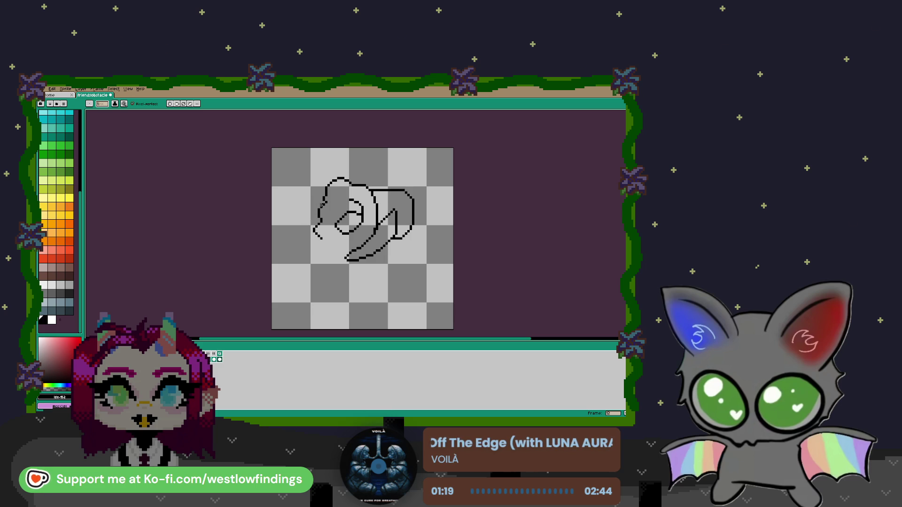
{"action": "mouse_move", "coordinate": [317, 205]}
{"action": "left_mouse_down"}
{"action": "mouse_move", "coordinate": [297, 209]}
{"action": "mouse_move", "coordinate": [321, 255]}
{"action": "left_mouse_up"}
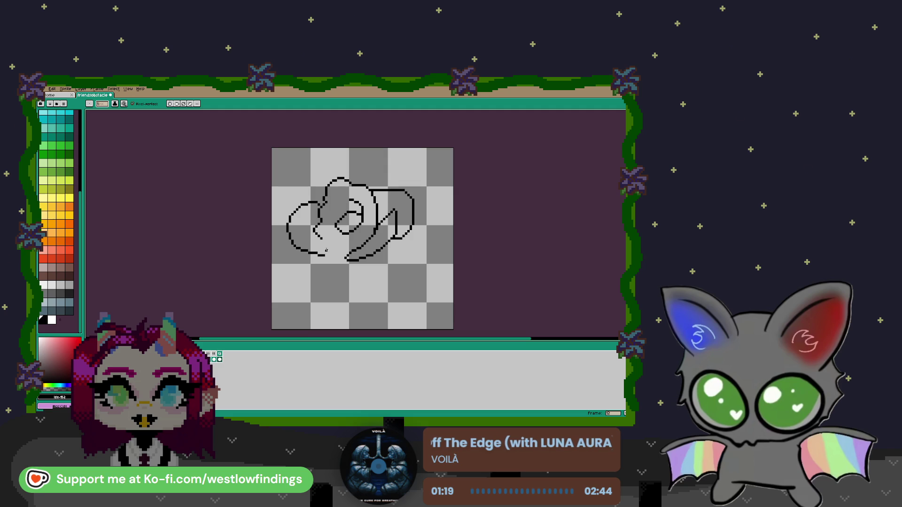
{"action": "mouse_move", "coordinate": [369, 238]}
{"action": "left_mouse_down"}
{"action": "mouse_move", "coordinate": [342, 256]}
{"action": "mouse_move", "coordinate": [354, 260]}
{"action": "left_mouse_up"}
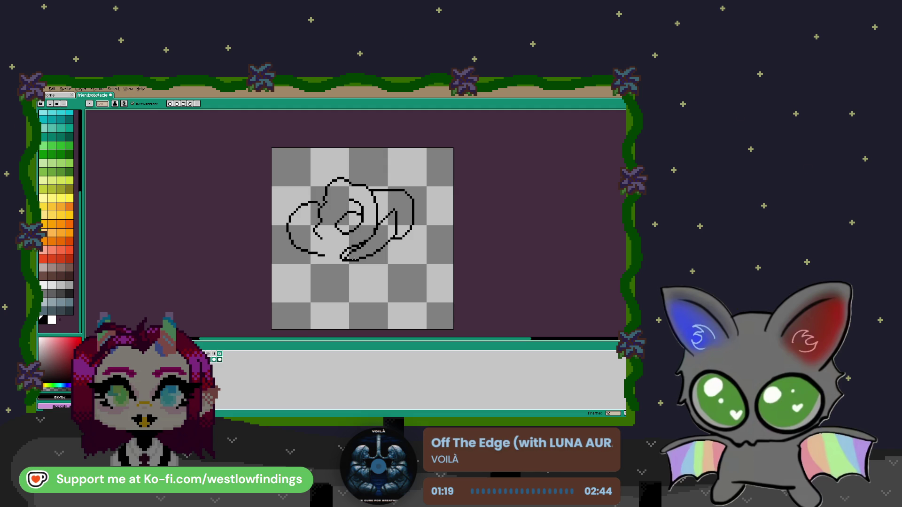
{"action": "scroll", "coordinate": [354, 260], "scroll_direction": "up", "scroll_amount": 5}
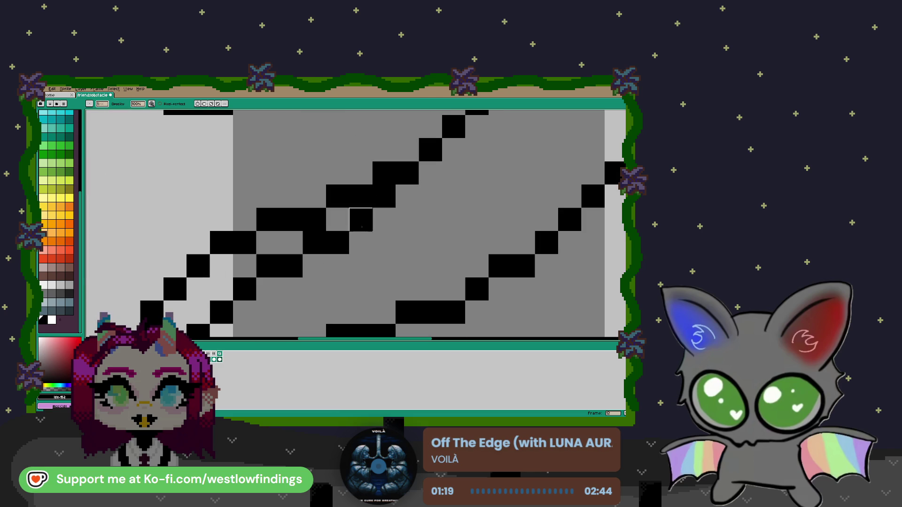
{"action": "left_click_drag", "start_coordinate": [243, 311], "coordinate": [339, 232]}
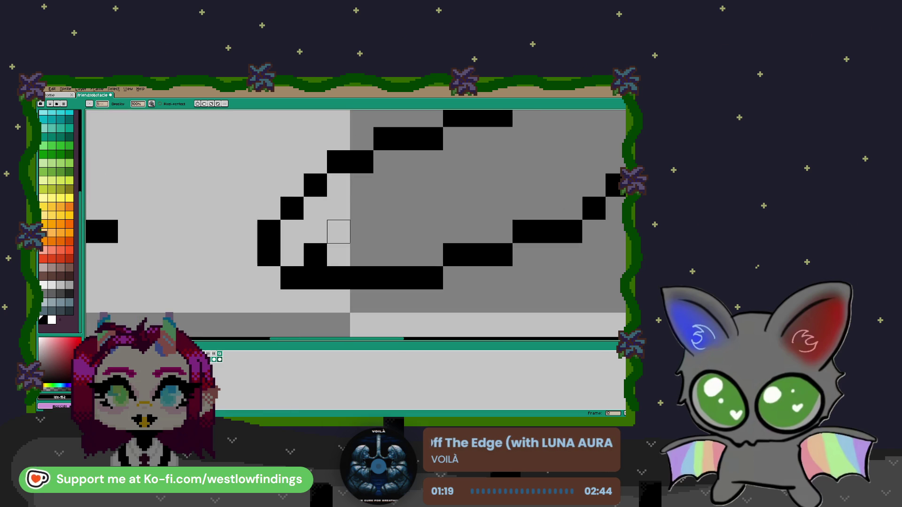
{"action": "scroll", "coordinate": [339, 232], "scroll_direction": "down", "scroll_amount": 5}
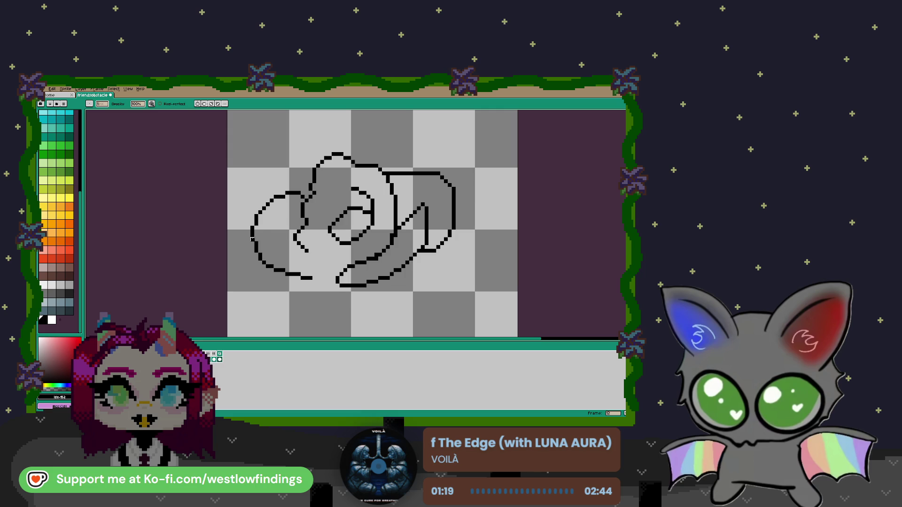
Select the left part of the sketch, nudge it slightly right, and deselect.
{"action": "key", "text": "m"}
{"action": "left_click_drag", "start_coordinate": [239, 186], "coordinate": [279, 313]}
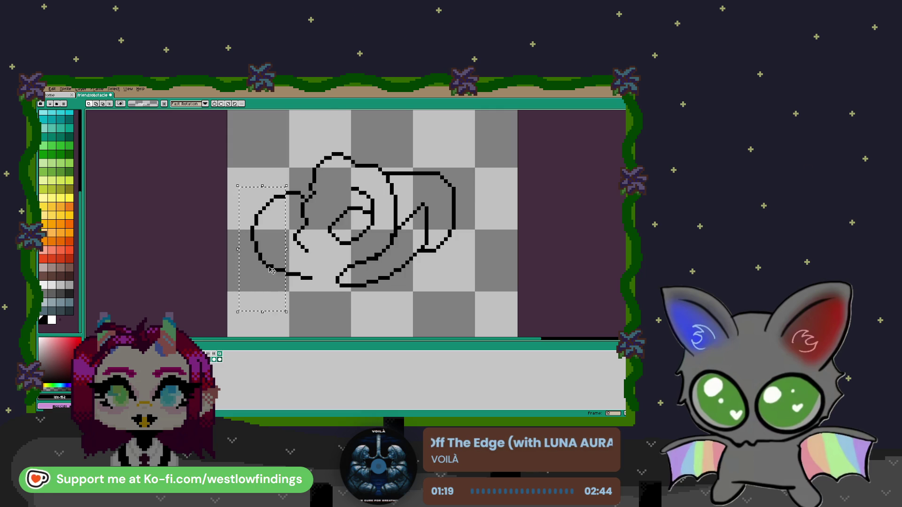
{"action": "left_click_drag", "start_coordinate": [269, 263], "coordinate": [276, 264]}
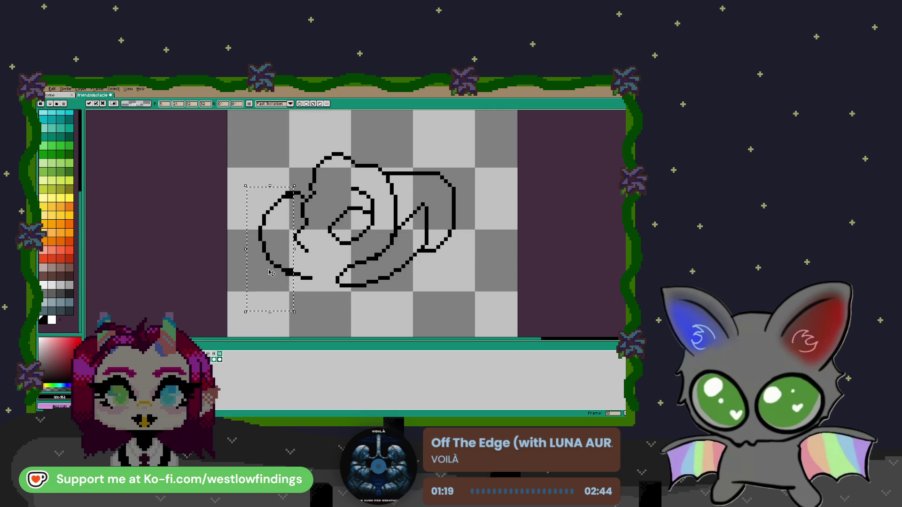
{"action": "left_click", "coordinate": [322, 289]}
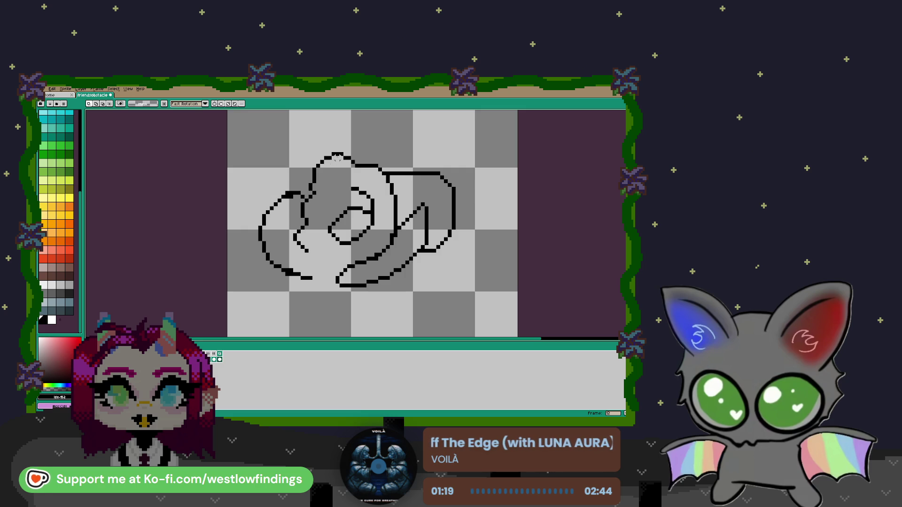
{"action": "mouse_move", "coordinate": [295, 143]}
{"action": "left_mouse_down"}
{"action": "mouse_move", "coordinate": [352, 180]}
{"action": "mouse_move", "coordinate": [341, 161]}
{"action": "left_mouse_up"}
{"action": "key", "text": "ctrl+d"}
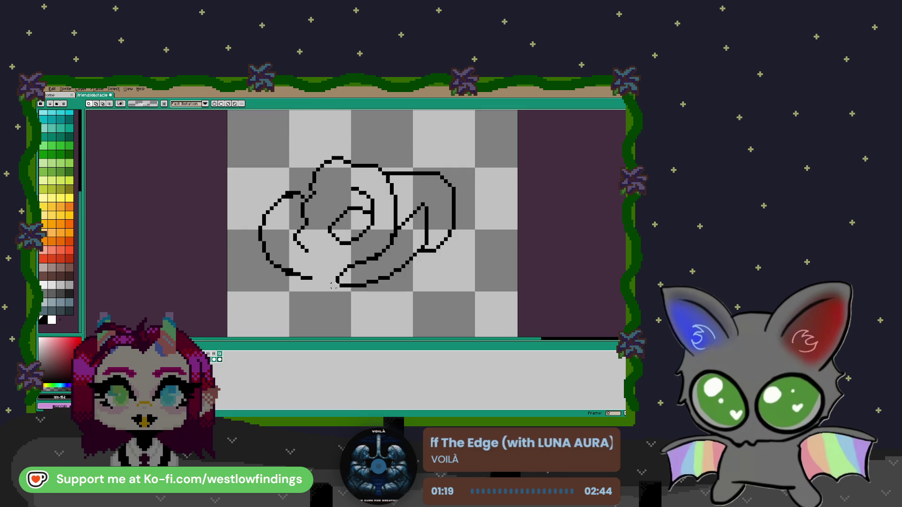
Extend the black outlines of the left, lower-right and right petals.
{"action": "key", "text": "b"}
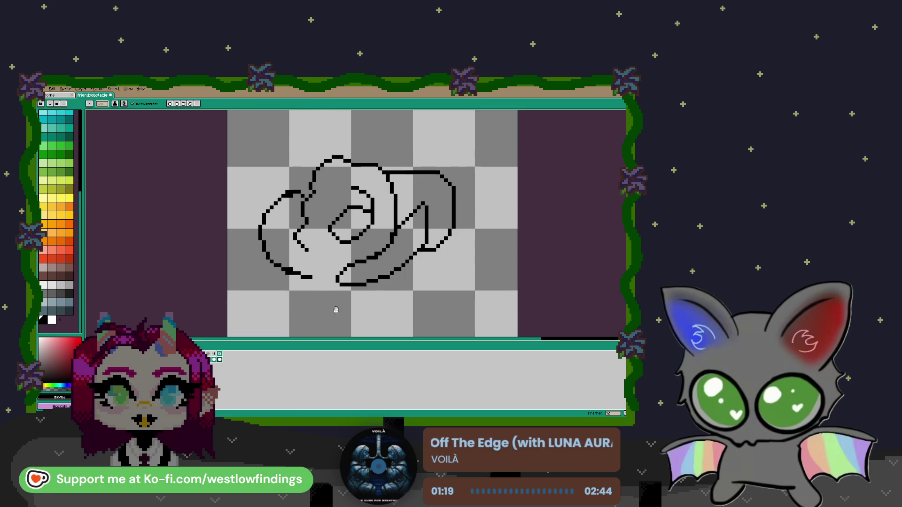
{"action": "left_click_drag", "start_coordinate": [336, 312], "coordinate": [320, 252]}
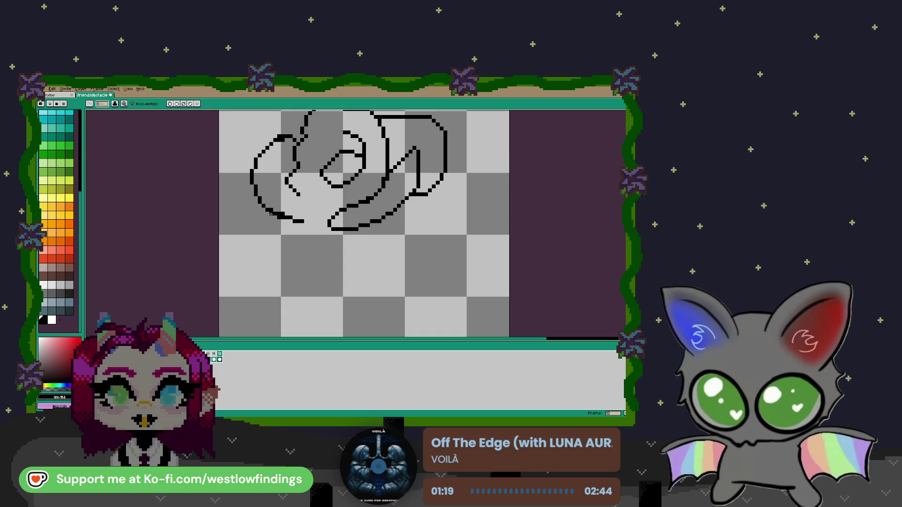
{"action": "mouse_move", "coordinate": [267, 221]}
{"action": "left_mouse_down"}
{"action": "mouse_move", "coordinate": [299, 280]}
{"action": "mouse_move", "coordinate": [317, 288]}
{"action": "mouse_move", "coordinate": [358, 268]}
{"action": "left_mouse_up"}
{"action": "mouse_move", "coordinate": [345, 231]}
{"action": "left_mouse_down"}
{"action": "mouse_move", "coordinate": [360, 266]}
{"action": "mouse_move", "coordinate": [405, 283]}
{"action": "mouse_move", "coordinate": [437, 254]}
{"action": "mouse_move", "coordinate": [416, 194]}
{"action": "left_mouse_up"}
{"action": "scroll", "coordinate": [391, 268], "scroll_direction": "down", "scroll_amount": 1}
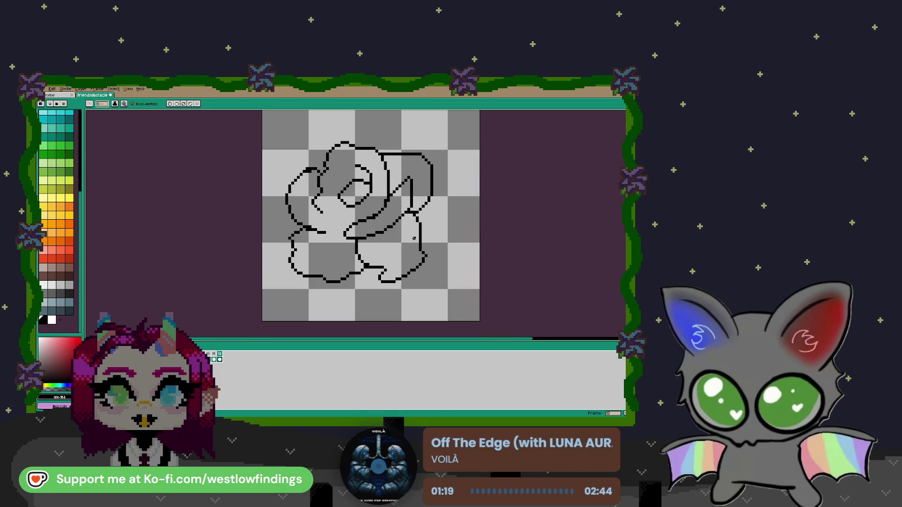
{"action": "scroll", "coordinate": [394, 235], "scroll_direction": "down", "scroll_amount": 1}
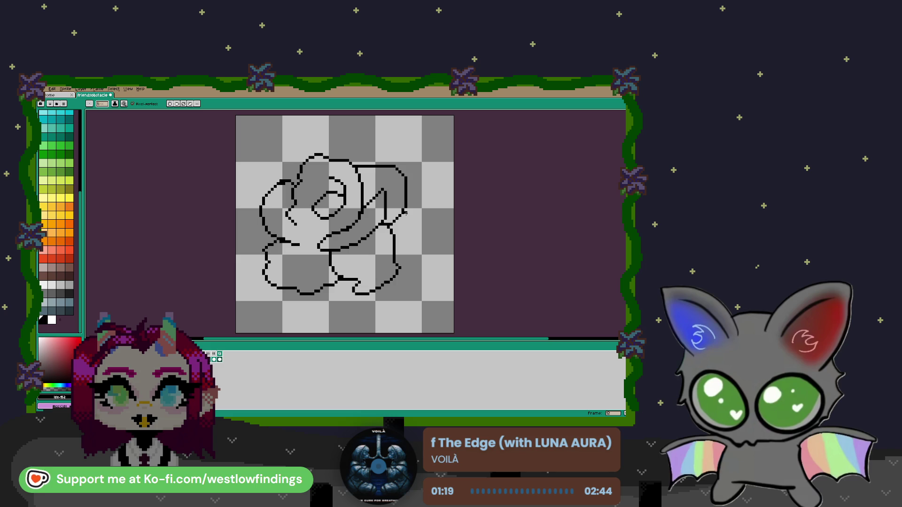
{"action": "mouse_move", "coordinate": [406, 214]}
{"action": "left_mouse_down"}
{"action": "mouse_move", "coordinate": [423, 209]}
{"action": "mouse_move", "coordinate": [416, 226]}
{"action": "left_mouse_up"}
Draw two diagonal stem lines and outline leaves on both sides of the stem.
{"action": "scroll", "coordinate": [399, 237], "scroll_direction": "down", "scroll_amount": 2}
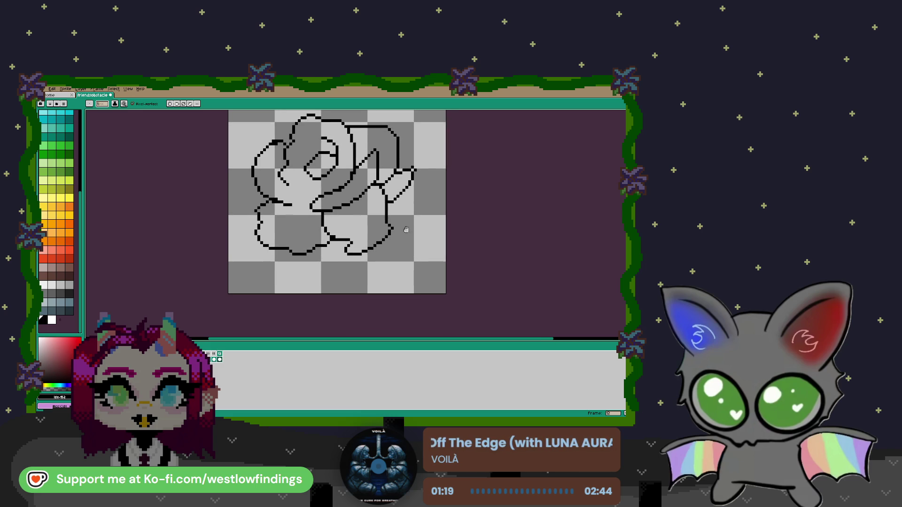
{"action": "left_click_drag", "start_coordinate": [322, 242], "coordinate": [363, 288]}
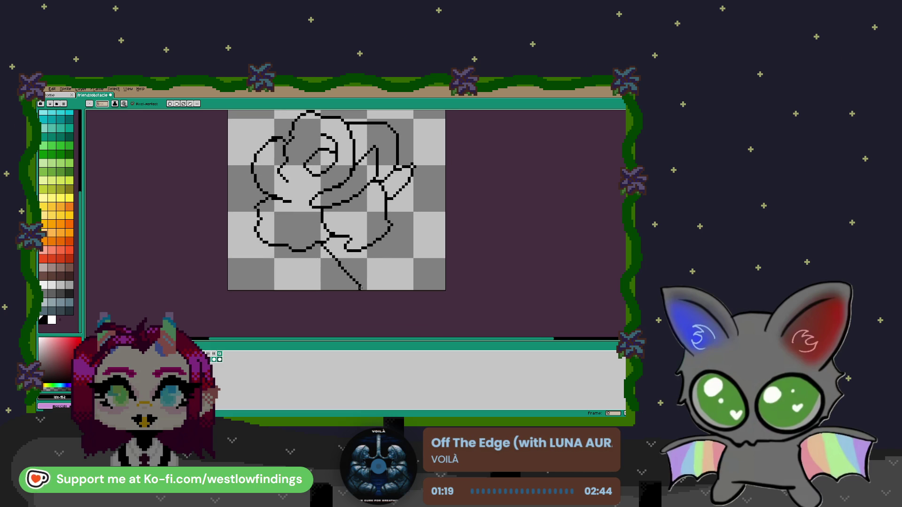
{"action": "left_click_drag", "start_coordinate": [354, 252], "coordinate": [386, 289]}
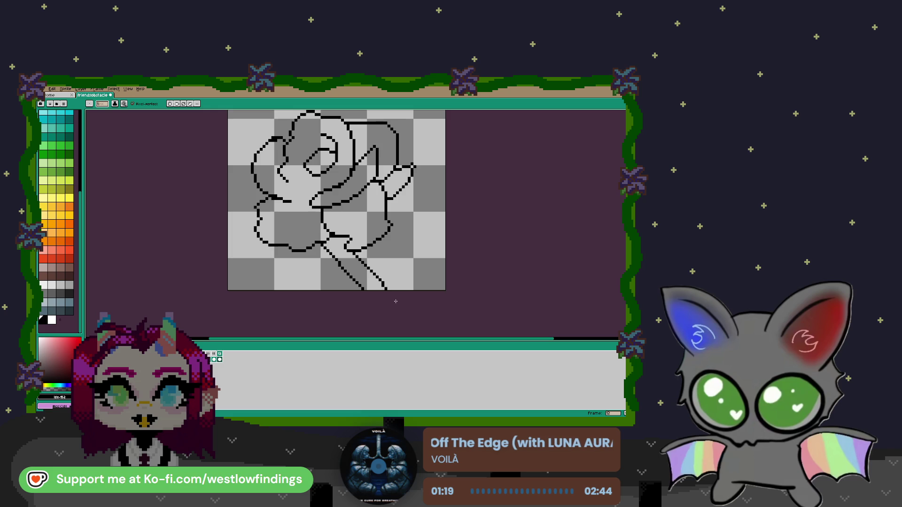
{"action": "mouse_move", "coordinate": [389, 234]}
{"action": "left_mouse_down"}
{"action": "mouse_move", "coordinate": [403, 282]}
{"action": "mouse_move", "coordinate": [387, 286]}
{"action": "left_mouse_up"}
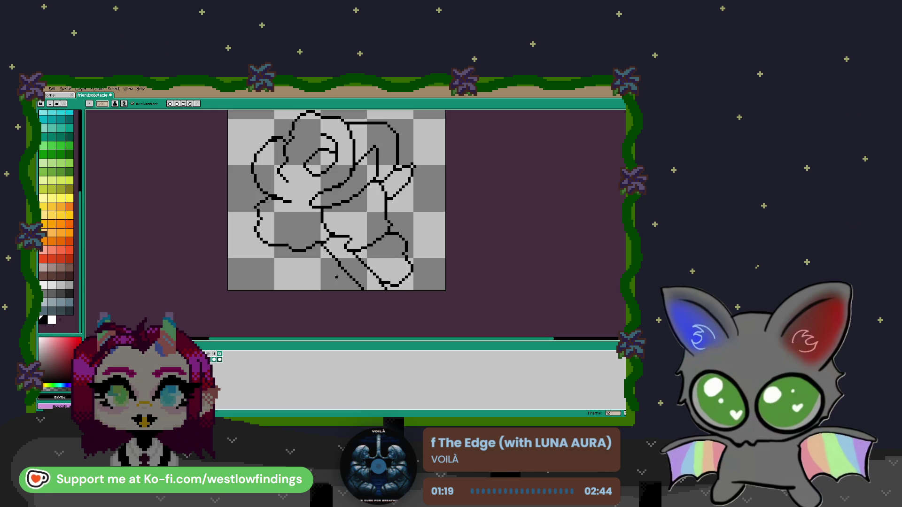
{"action": "mouse_move", "coordinate": [295, 253]}
{"action": "left_mouse_down"}
{"action": "mouse_move", "coordinate": [287, 259]}
{"action": "mouse_move", "coordinate": [305, 273]}
{"action": "mouse_move", "coordinate": [340, 263]}
{"action": "left_mouse_up"}
{"action": "scroll", "coordinate": [377, 262], "scroll_direction": "down", "scroll_amount": 1}
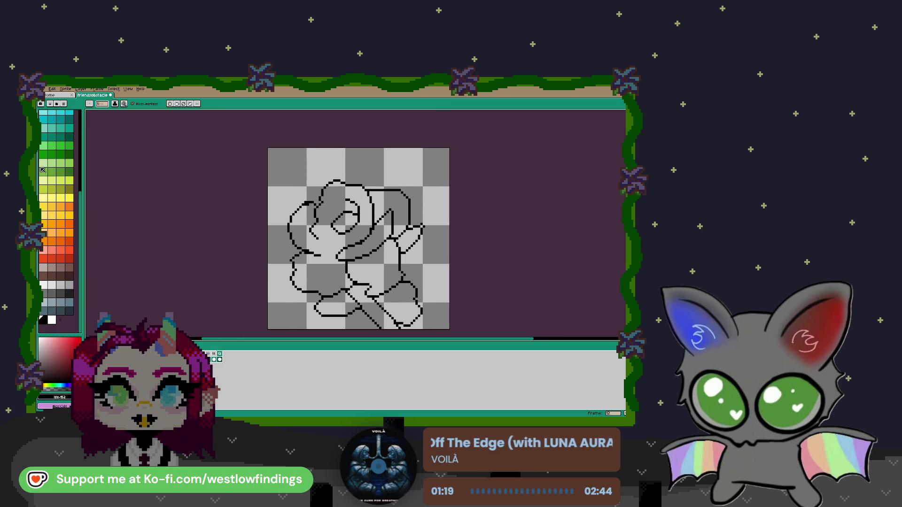
{"action": "left_click", "coordinate": [51, 171]}
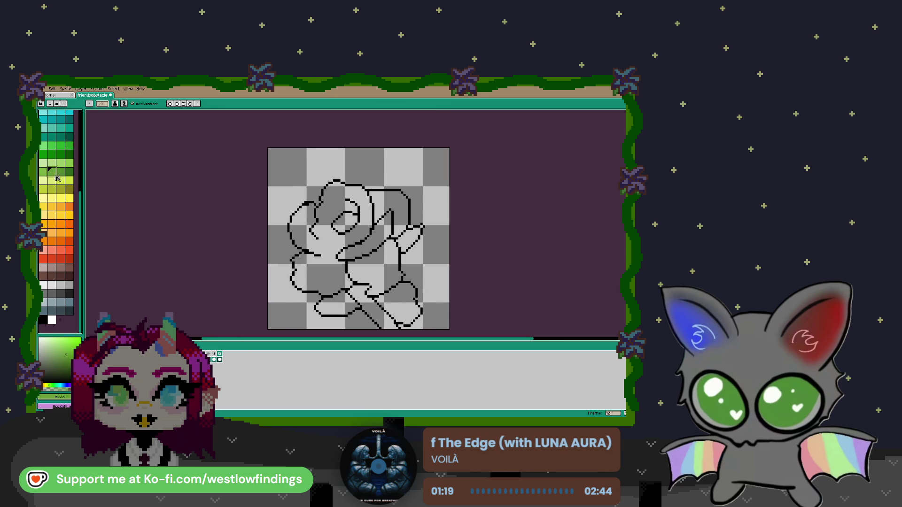
Bucket-fill the stem light green and the three leaves a darker green.
{"action": "key", "text": "g"}
{"action": "left_click", "coordinate": [373, 308]}
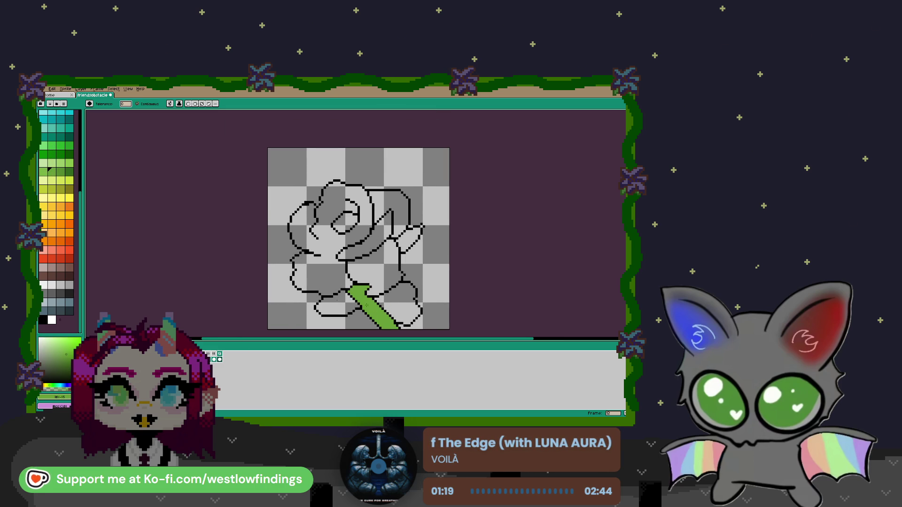
{"action": "left_click", "coordinate": [60, 172]}
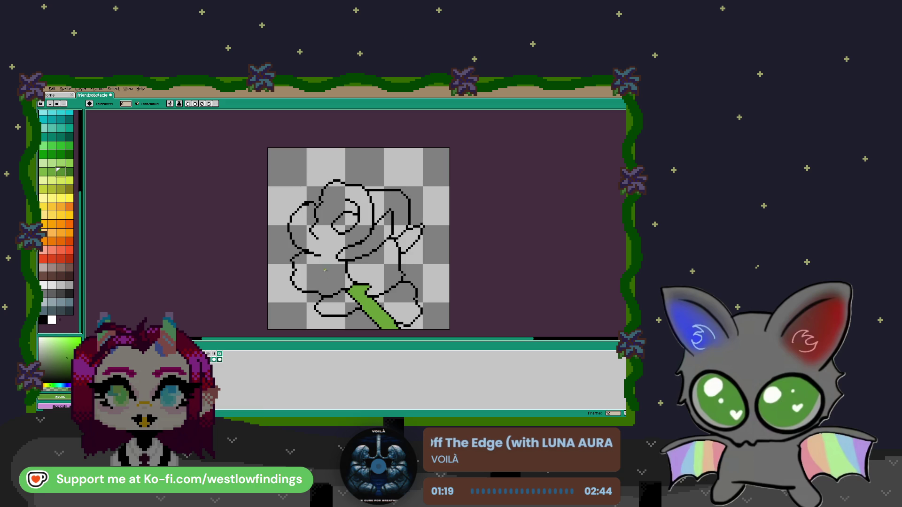
{"action": "left_click", "coordinate": [402, 315]}
{"action": "left_click", "coordinate": [337, 307]}
{"action": "left_click", "coordinate": [408, 239]}
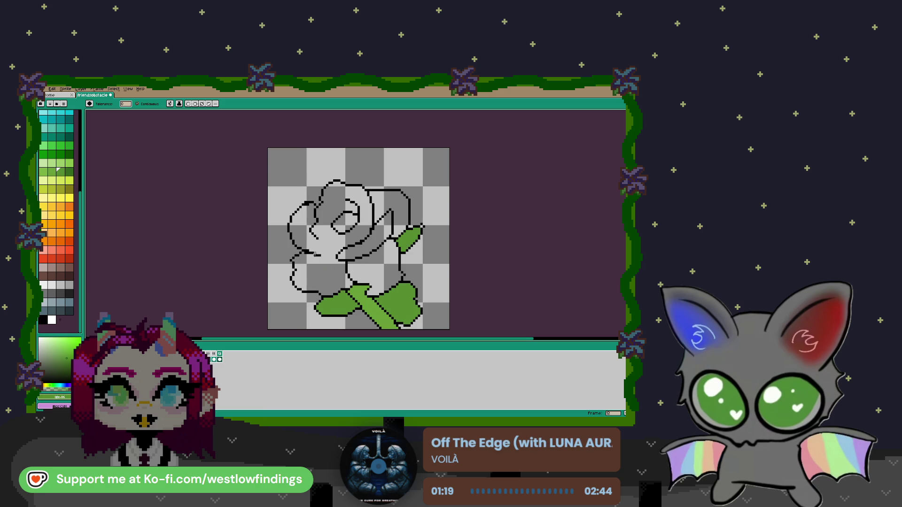
Fill the outer petals and every remaining gap, including the centre hole, with red.
{"action": "scroll", "coordinate": [64, 219], "scroll_direction": "up", "scroll_amount": 5}
{"action": "left_click", "coordinate": [52, 124]}
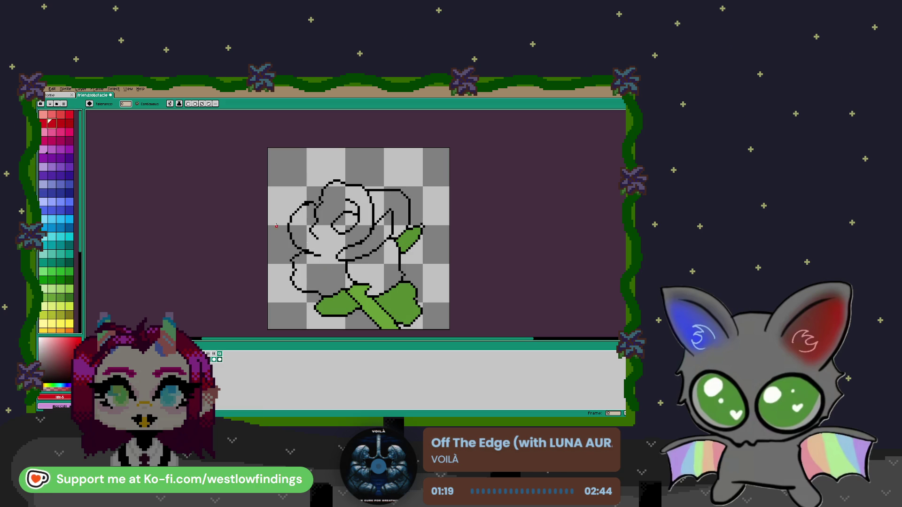
{"action": "left_click", "coordinate": [313, 265]}
{"action": "left_click", "coordinate": [366, 254]}
{"action": "left_click", "coordinate": [374, 275]}
{"action": "left_click", "coordinate": [392, 206]}
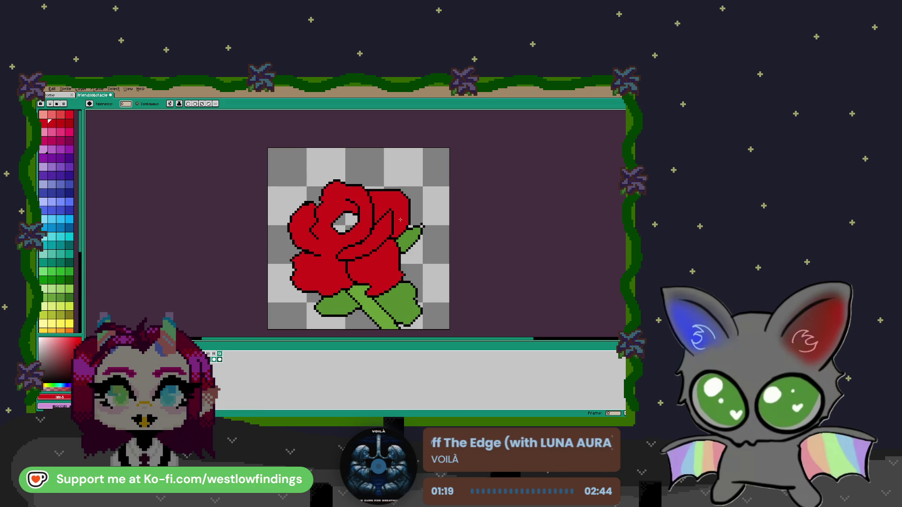
{"action": "left_click", "coordinate": [353, 223]}
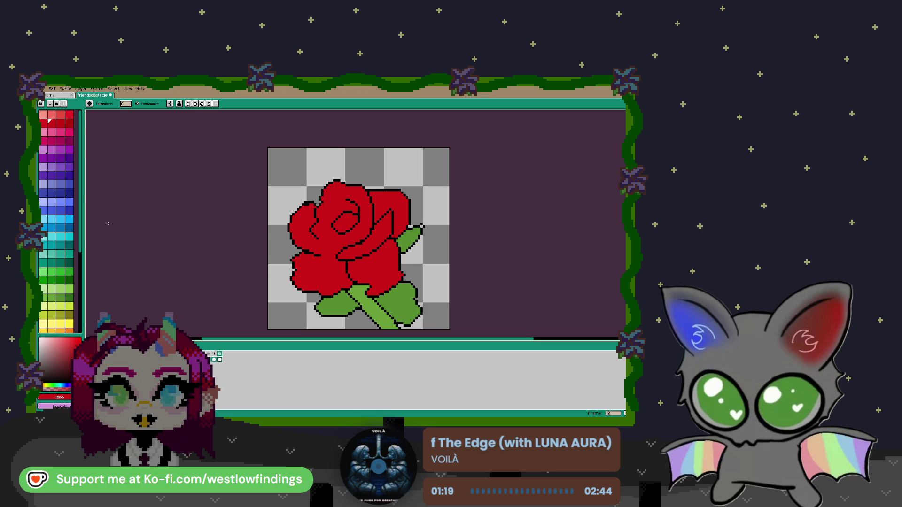
{"action": "left_click", "coordinate": [51, 115]}
{"action": "scroll", "coordinate": [359, 231], "scroll_direction": "up", "scroll_amount": 3}
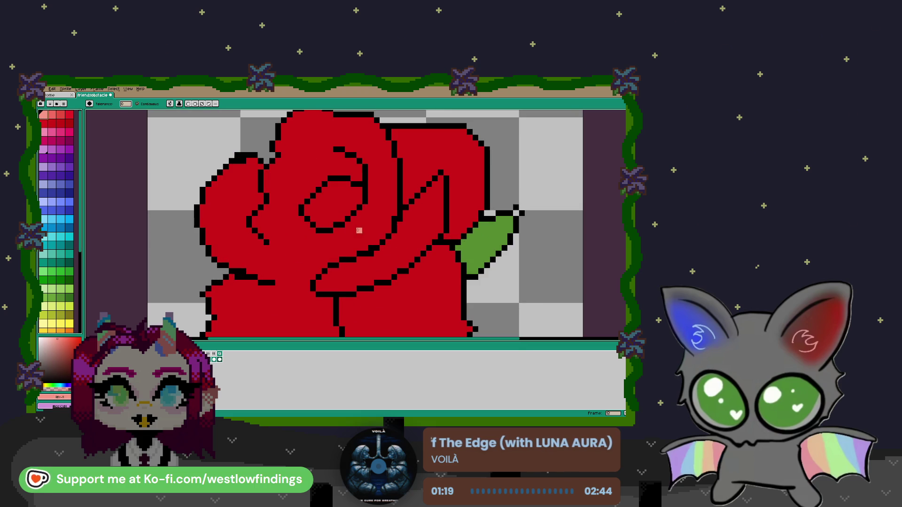
{"action": "scroll", "coordinate": [288, 238], "scroll_direction": "up", "scroll_amount": 1}
Draw light-pink diagonal highlights on the right petal and upper-left petal.
{"action": "key", "text": "b"}
{"action": "scroll", "coordinate": [328, 253], "scroll_direction": "up", "scroll_amount": 1}
{"action": "scroll", "coordinate": [423, 197], "scroll_direction": "up", "scroll_amount": 1}
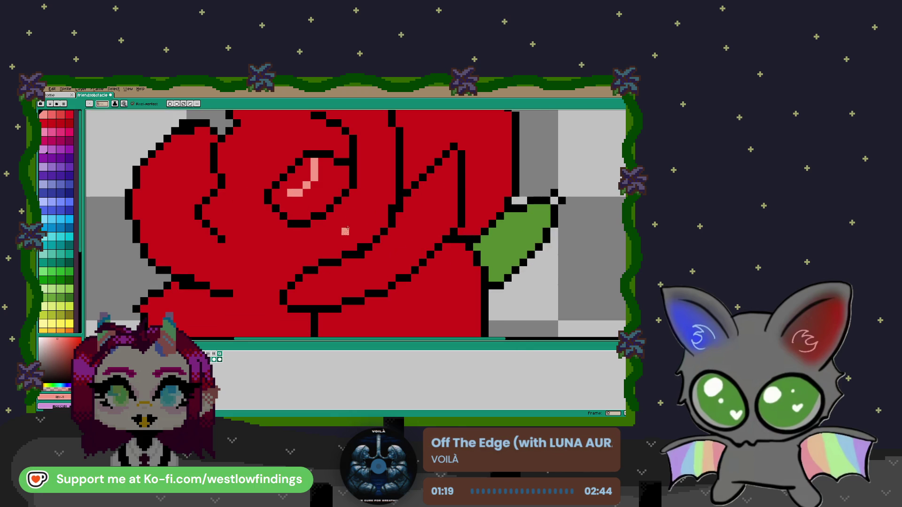
{"action": "mouse_move", "coordinate": [437, 176]}
{"action": "left_mouse_down"}
{"action": "mouse_move", "coordinate": [421, 210]}
{"action": "mouse_move", "coordinate": [373, 259]}
{"action": "mouse_move", "coordinate": [315, 286]}
{"action": "left_mouse_up"}
{"action": "mouse_move", "coordinate": [391, 154]}
{"action": "left_mouse_down"}
{"action": "mouse_move", "coordinate": [364, 197]}
{"action": "mouse_move", "coordinate": [315, 232]}
{"action": "mouse_move", "coordinate": [364, 190]}
{"action": "mouse_move", "coordinate": [327, 218]}
{"action": "left_mouse_up"}
{"action": "mouse_move", "coordinate": [385, 170]}
{"action": "left_mouse_down"}
{"action": "mouse_move", "coordinate": [392, 138]}
{"action": "mouse_move", "coordinate": [343, 212]}
{"action": "left_mouse_up"}
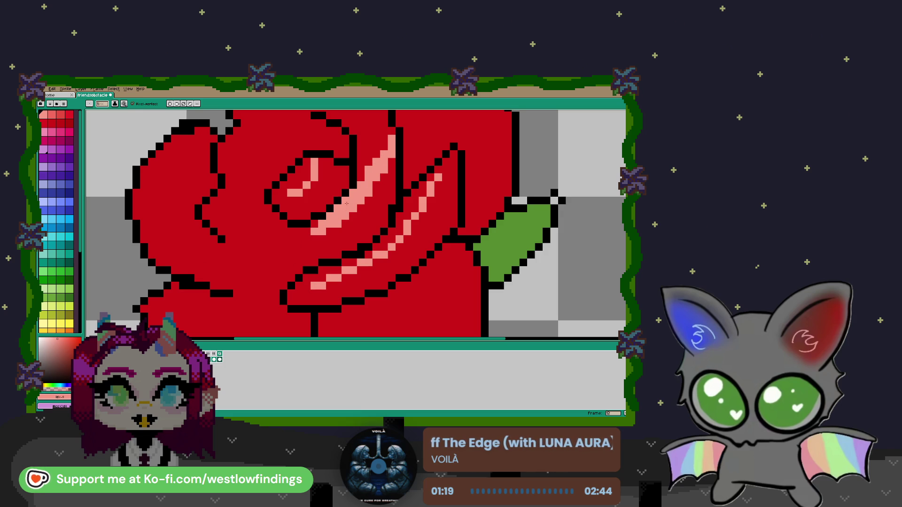
{"action": "scroll", "coordinate": [242, 261], "scroll_direction": "down", "scroll_amount": 2}
{"action": "scroll", "coordinate": [276, 248], "scroll_direction": "up", "scroll_amount": 2}
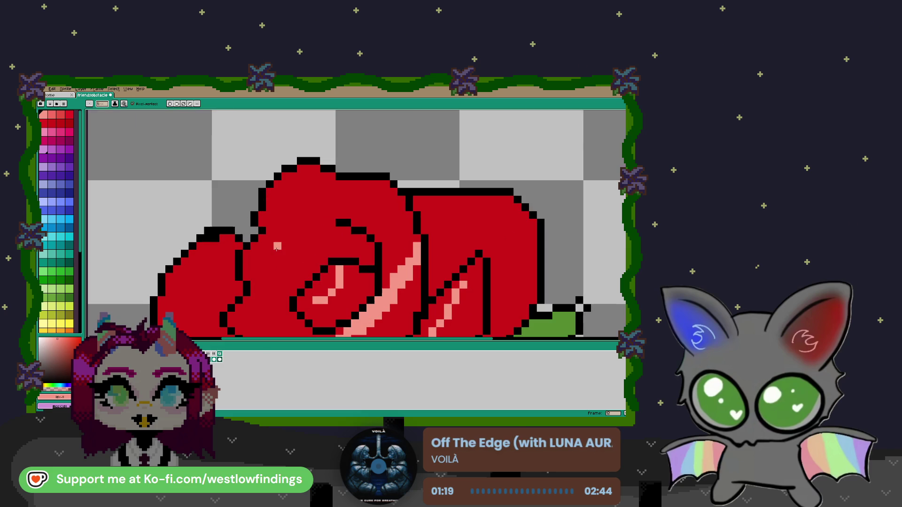
{"action": "left_click_drag", "start_coordinate": [277, 215], "coordinate": [309, 245]}
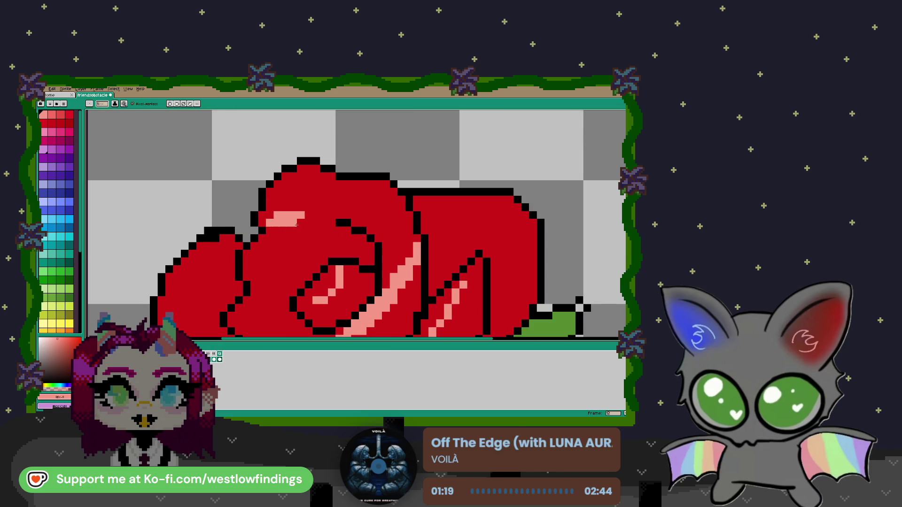
{"action": "left_click_drag", "start_coordinate": [316, 192], "coordinate": [324, 197]}
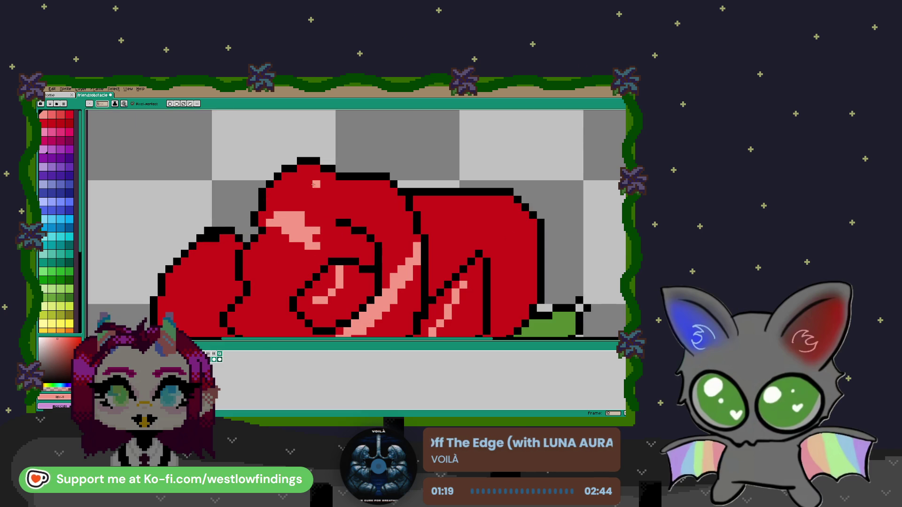
Paint pink highlight bands along the left petal, undoing stray pink pixels.
{"action": "scroll", "coordinate": [323, 197], "scroll_direction": "down", "scroll_amount": 3}
{"action": "scroll", "coordinate": [324, 212], "scroll_direction": "left", "scroll_amount": 3}
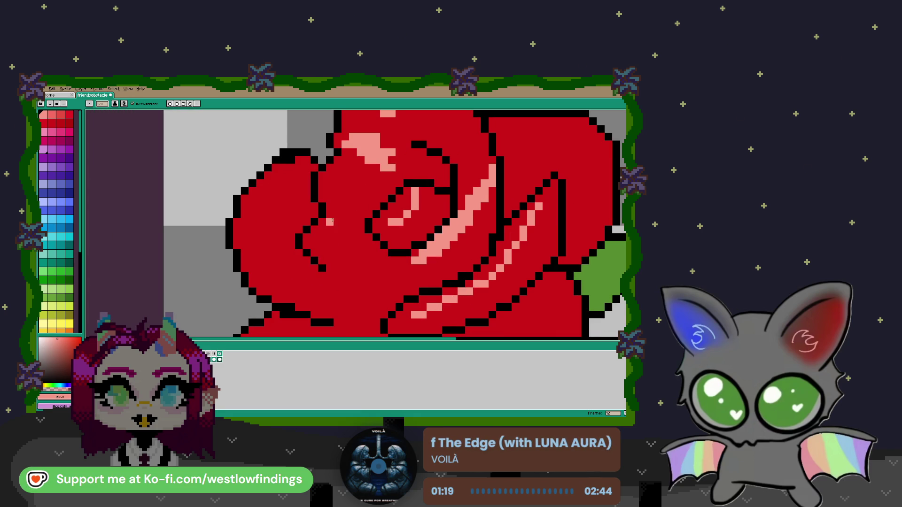
{"action": "mouse_move", "coordinate": [324, 234]}
{"action": "left_mouse_down"}
{"action": "mouse_move", "coordinate": [364, 261]}
{"action": "mouse_move", "coordinate": [363, 245]}
{"action": "left_mouse_up"}
{"action": "left_click_drag", "start_coordinate": [282, 148], "coordinate": [289, 155]}
{"action": "mouse_move", "coordinate": [259, 187]}
{"action": "left_mouse_down"}
{"action": "mouse_move", "coordinate": [275, 188]}
{"action": "mouse_move", "coordinate": [275, 226]}
{"action": "left_mouse_up"}
{"action": "left_click", "coordinate": [288, 241]}
{"action": "key", "text": "ctrl+z"}
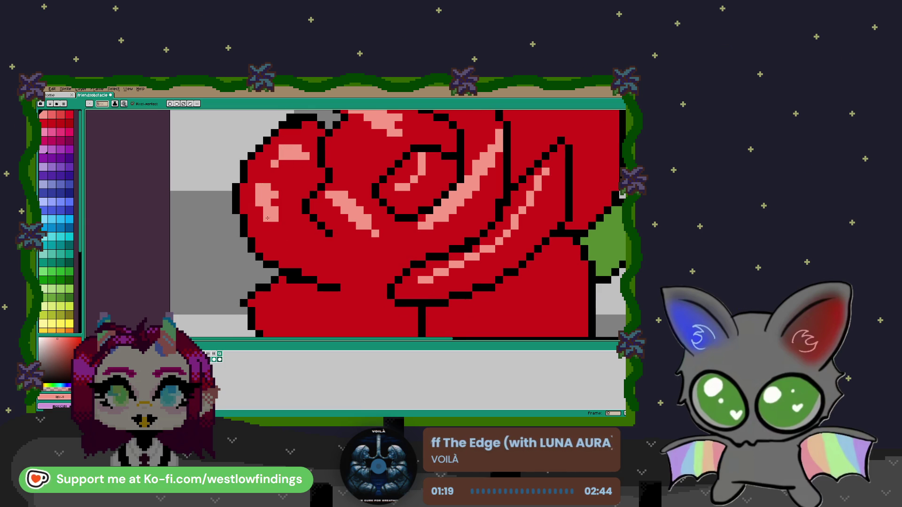
{"action": "left_click_drag", "start_coordinate": [336, 287], "coordinate": [312, 246]}
{"action": "left_click", "coordinate": [290, 233]}
{"action": "key", "text": "ctrl+z"}
{"action": "left_click_drag", "start_coordinate": [265, 194], "coordinate": [329, 230]}
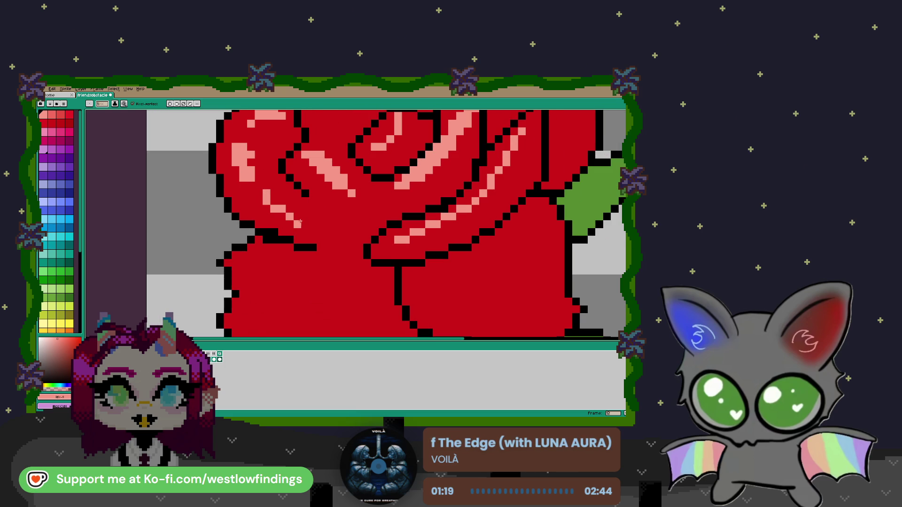
{"action": "mouse_move", "coordinate": [263, 191]}
{"action": "left_mouse_down"}
{"action": "mouse_move", "coordinate": [314, 224]}
{"action": "mouse_move", "coordinate": [348, 233]}
{"action": "left_mouse_up"}
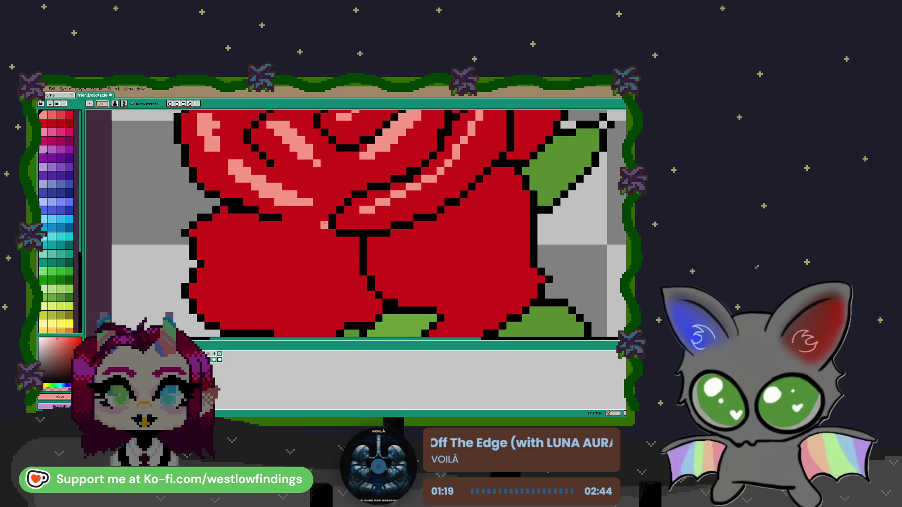
{"action": "left_click_drag", "start_coordinate": [298, 186], "coordinate": [329, 187]}
Outline a curved pink highlight on the lower-left petal and bucket-fill it pink.
{"action": "scroll", "coordinate": [332, 233], "scroll_direction": "down", "scroll_amount": 2}
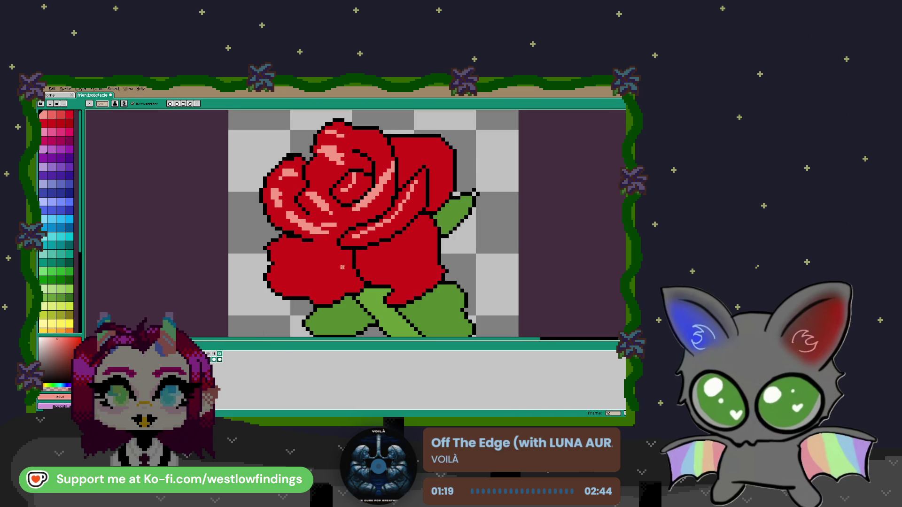
{"action": "left_click_drag", "start_coordinate": [284, 256], "coordinate": [306, 283]}
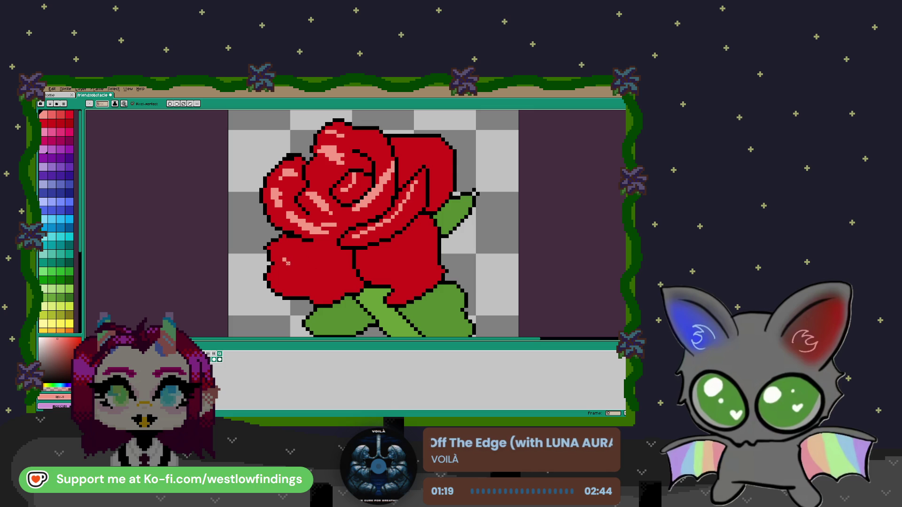
{"action": "key", "text": "g"}
{"action": "left_click", "coordinate": [304, 282]}
Add pink highlight pixels to the lower-left, lower and right petals.
{"action": "key", "text": "b"}
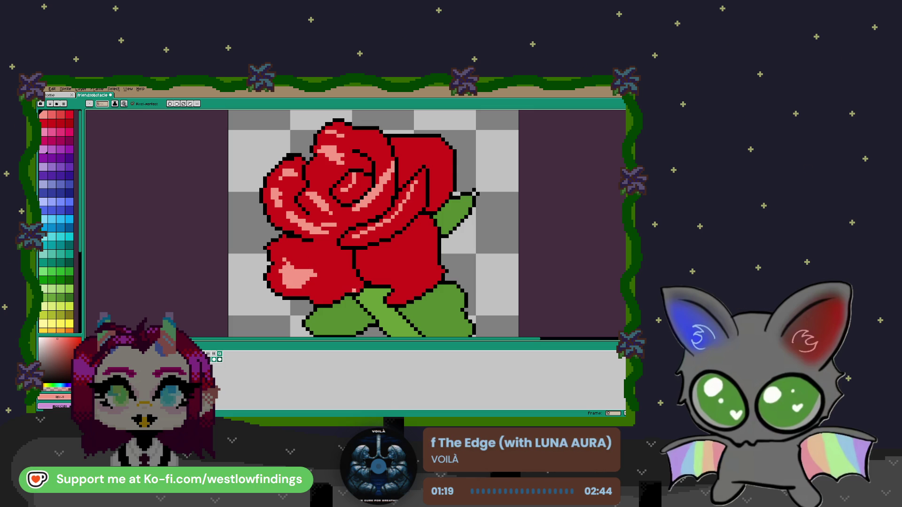
{"action": "mouse_move", "coordinate": [342, 283]}
{"action": "left_mouse_down"}
{"action": "mouse_move", "coordinate": [325, 294]}
{"action": "mouse_move", "coordinate": [342, 295]}
{"action": "left_mouse_up"}
{"action": "mouse_move", "coordinate": [384, 271]}
{"action": "left_mouse_down"}
{"action": "mouse_move", "coordinate": [433, 233]}
{"action": "mouse_move", "coordinate": [417, 247]}
{"action": "mouse_move", "coordinate": [416, 266]}
{"action": "left_mouse_up"}
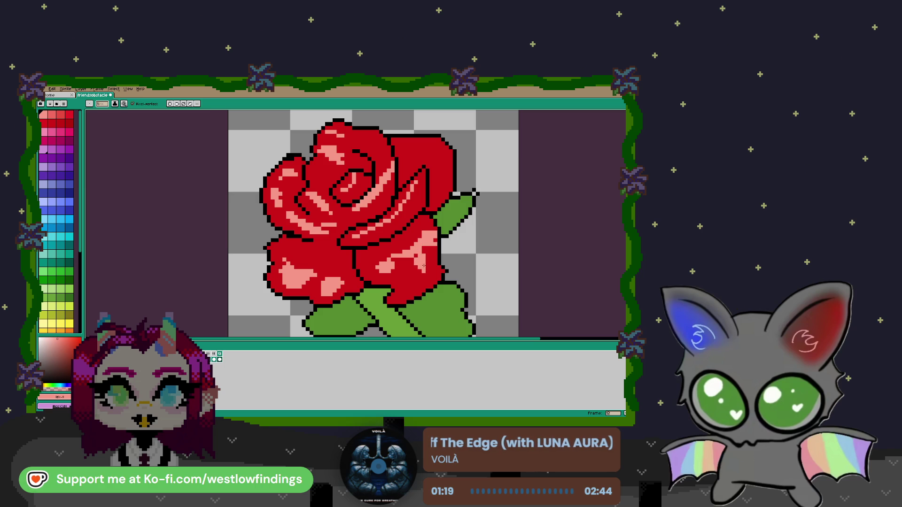
{"action": "scroll", "coordinate": [392, 271], "scroll_direction": "down", "scroll_amount": 2}
{"action": "scroll", "coordinate": [424, 191], "scroll_direction": "up", "scroll_amount": 2}
{"action": "mouse_move", "coordinate": [416, 222]}
{"action": "left_mouse_down"}
{"action": "mouse_move", "coordinate": [421, 235]}
{"action": "mouse_move", "coordinate": [421, 214]}
{"action": "left_mouse_up"}
{"action": "left_click", "coordinate": [417, 235]}
{"action": "scroll", "coordinate": [414, 262], "scroll_direction": "down", "scroll_amount": 1}
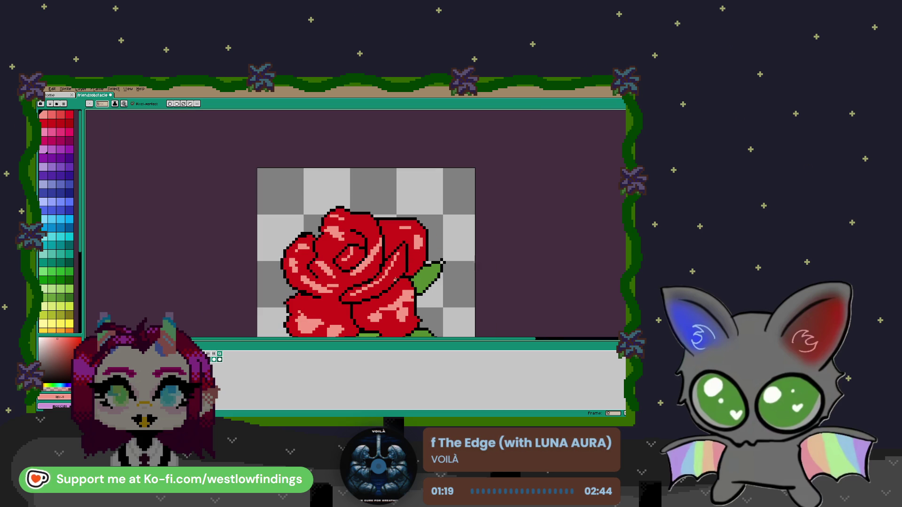
{"action": "scroll", "coordinate": [357, 254], "scroll_direction": "down", "scroll_amount": 1}
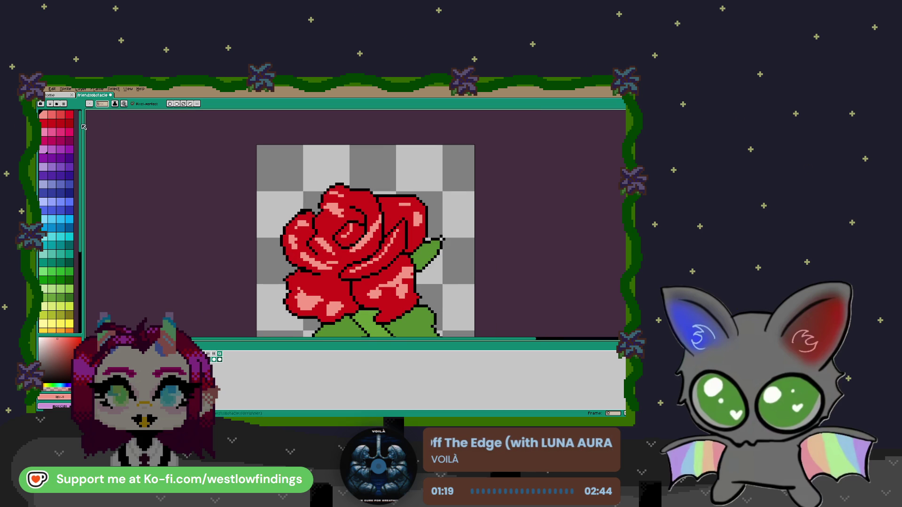
{"action": "left_click", "coordinate": [69, 124]}
{"action": "scroll", "coordinate": [347, 231], "scroll_direction": "up", "scroll_amount": 5}
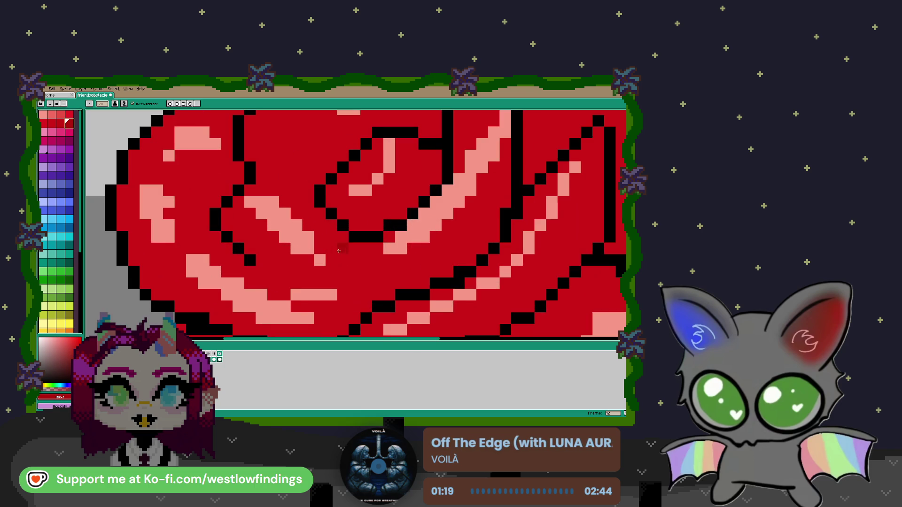
Paint dark-red shading around the inner spiral and beside the petal outlines.
{"action": "mouse_move", "coordinate": [357, 216]}
{"action": "left_mouse_down"}
{"action": "mouse_move", "coordinate": [355, 226]}
{"action": "mouse_move", "coordinate": [378, 226]}
{"action": "mouse_move", "coordinate": [367, 214]}
{"action": "mouse_move", "coordinate": [362, 220]}
{"action": "mouse_move", "coordinate": [383, 216]}
{"action": "mouse_move", "coordinate": [383, 202]}
{"action": "left_mouse_up"}
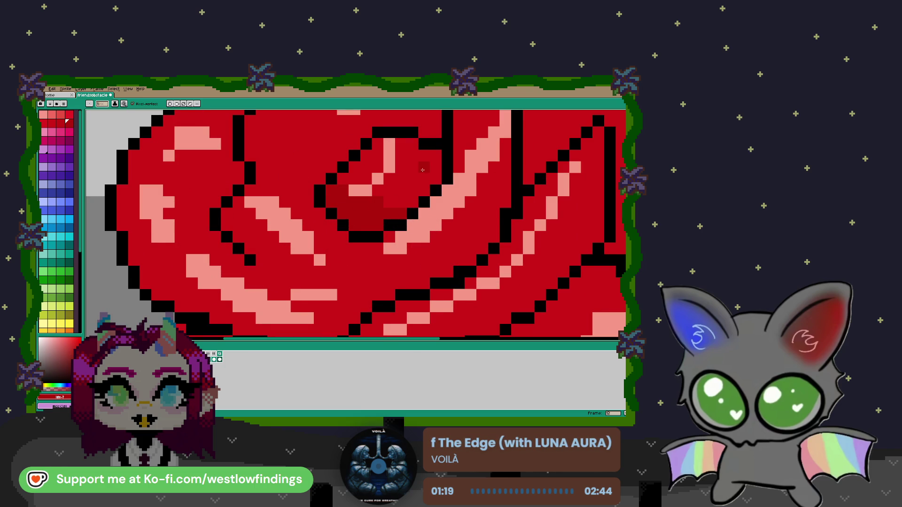
{"action": "mouse_move", "coordinate": [436, 155]}
{"action": "left_mouse_down"}
{"action": "mouse_move", "coordinate": [411, 202]}
{"action": "mouse_move", "coordinate": [388, 203]}
{"action": "left_mouse_up"}
{"action": "scroll", "coordinate": [364, 253], "scroll_direction": "down", "scroll_amount": 5}
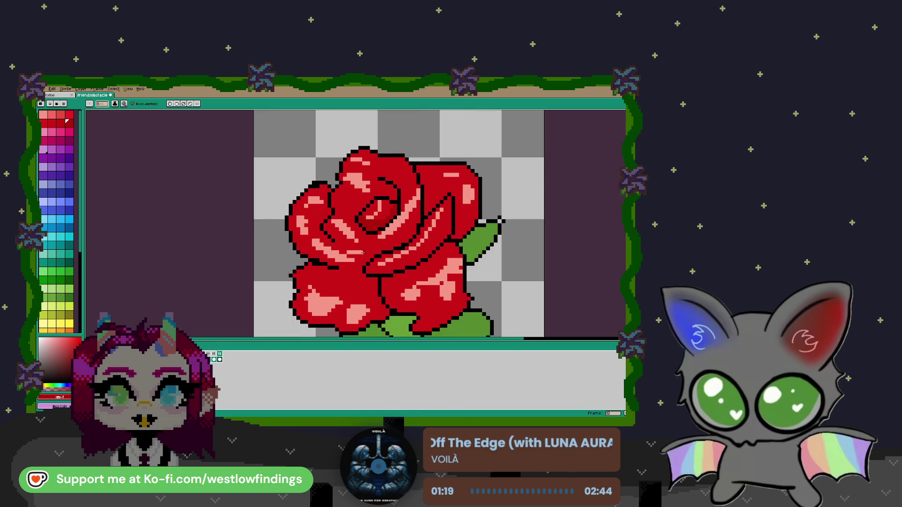
{"action": "left_click", "coordinate": [407, 188]}
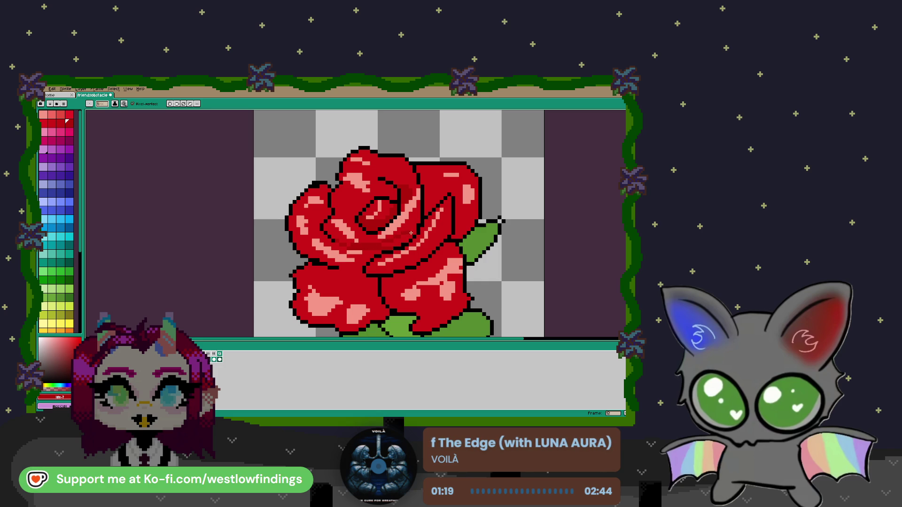
Add a missing black outline pixel to the rose.
{"action": "key", "text": "g"}
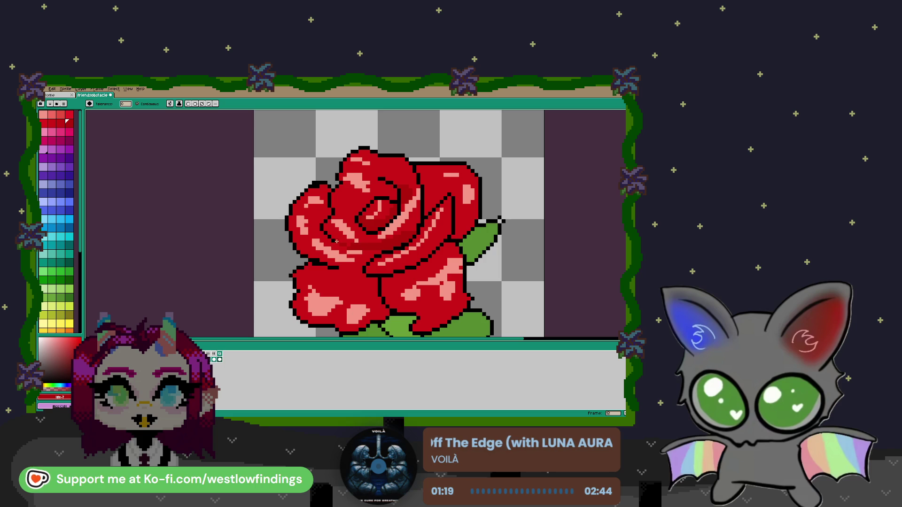
{"action": "scroll", "coordinate": [332, 241], "scroll_direction": "down", "scroll_amount": 2}
{"action": "scroll", "coordinate": [351, 216], "scroll_direction": "up", "scroll_amount": 2}
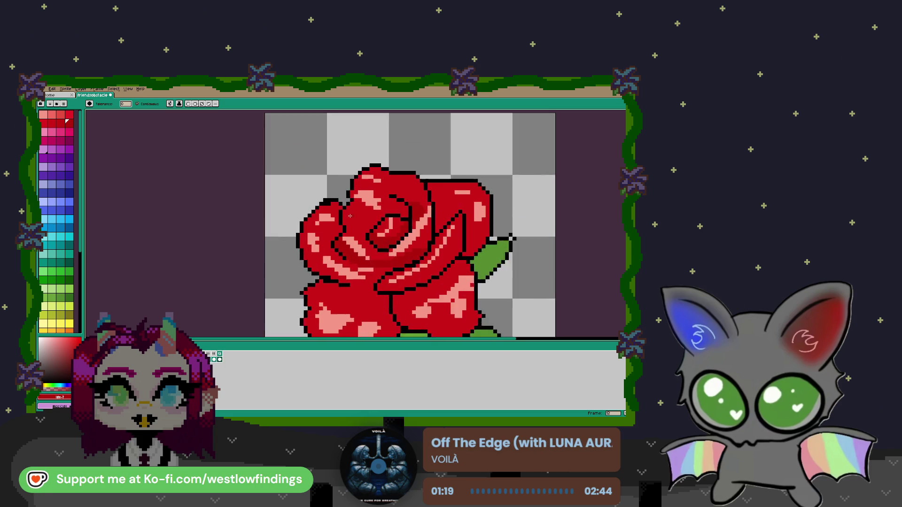
{"action": "scroll", "coordinate": [351, 216], "scroll_direction": "up", "scroll_amount": 1}
{"action": "key", "text": "b"}
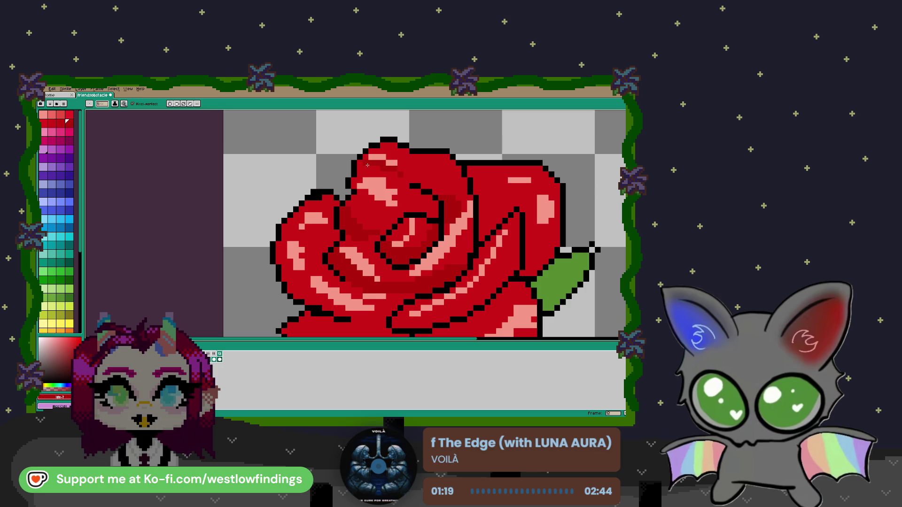
{"action": "left_click", "coordinate": [416, 185]}
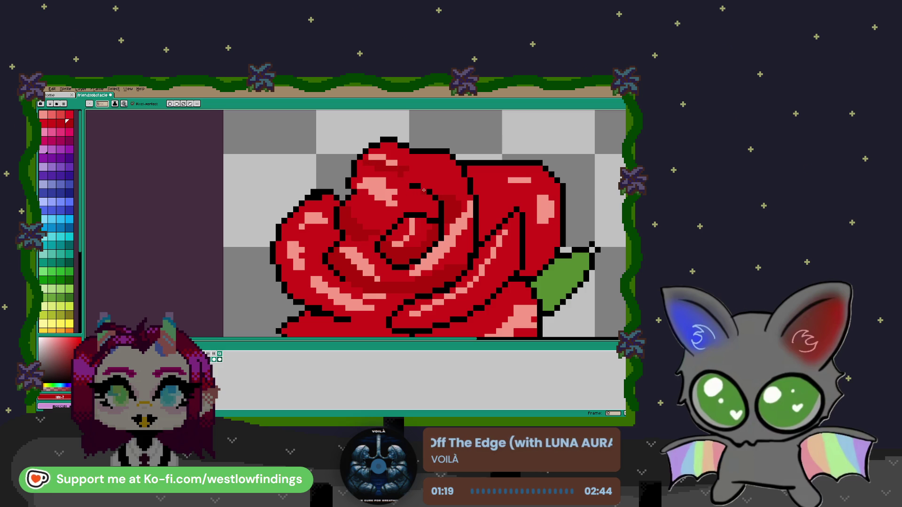
Bucket-fill a lighter red patch of the bloom with dark red.
{"action": "scroll", "coordinate": [385, 182], "scroll_direction": "down", "scroll_amount": 4}
{"action": "scroll", "coordinate": [347, 174], "scroll_direction": "down", "scroll_amount": 2}
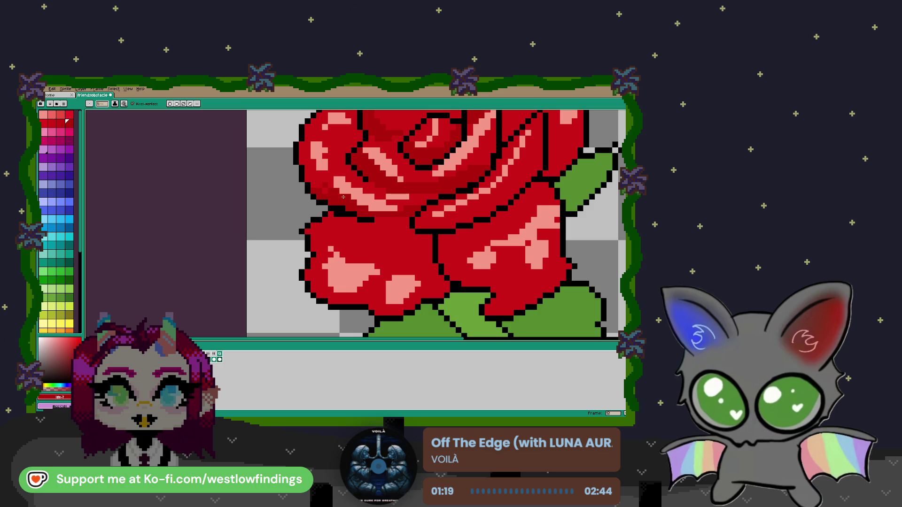
{"action": "scroll", "coordinate": [307, 175], "scroll_direction": "down", "scroll_amount": 2}
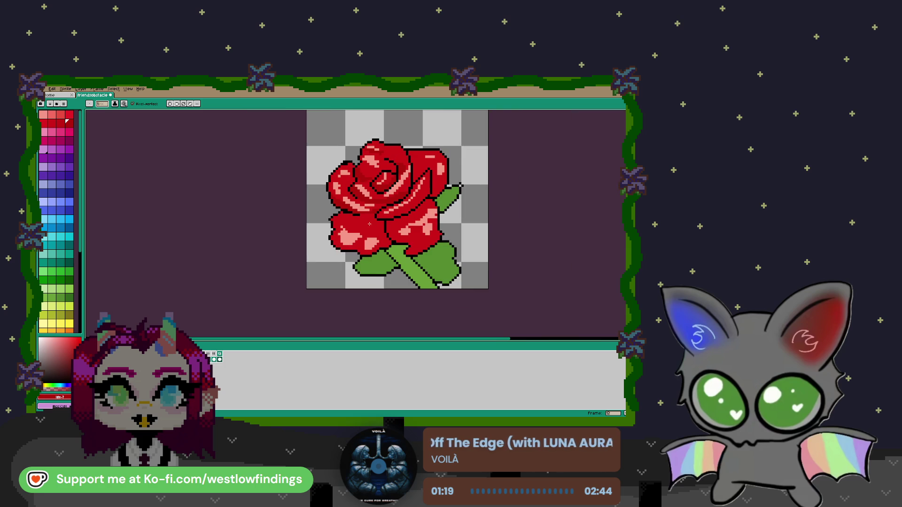
{"action": "scroll", "coordinate": [369, 167], "scroll_direction": "up", "scroll_amount": 1}
{"action": "scroll", "coordinate": [367, 170], "scroll_direction": "up", "scroll_amount": 1}
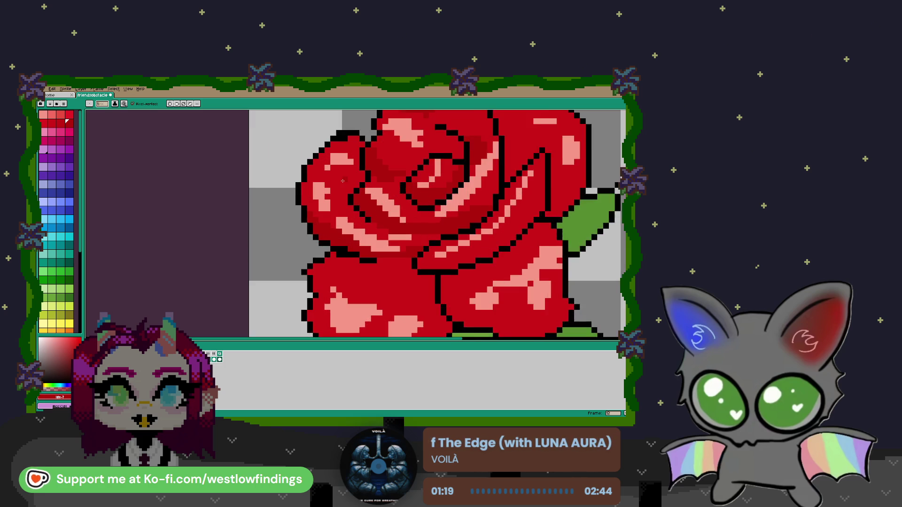
{"action": "scroll", "coordinate": [362, 173], "scroll_direction": "up", "scroll_amount": 1}
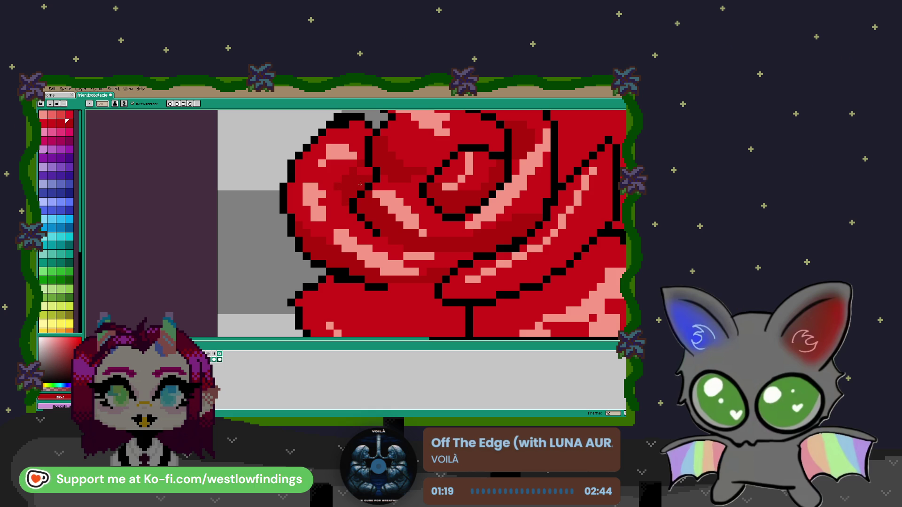
{"action": "scroll", "coordinate": [361, 183], "scroll_direction": "down", "scroll_amount": 1}
{"action": "scroll", "coordinate": [376, 193], "scroll_direction": "down", "scroll_amount": 1}
{"action": "scroll", "coordinate": [390, 200], "scroll_direction": "down", "scroll_amount": 1}
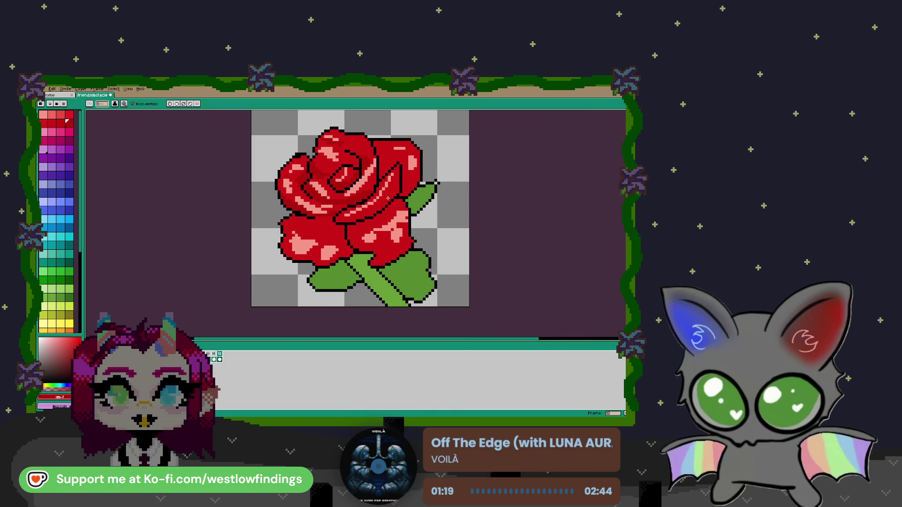
{"action": "scroll", "coordinate": [400, 148], "scroll_direction": "up", "scroll_amount": 3}
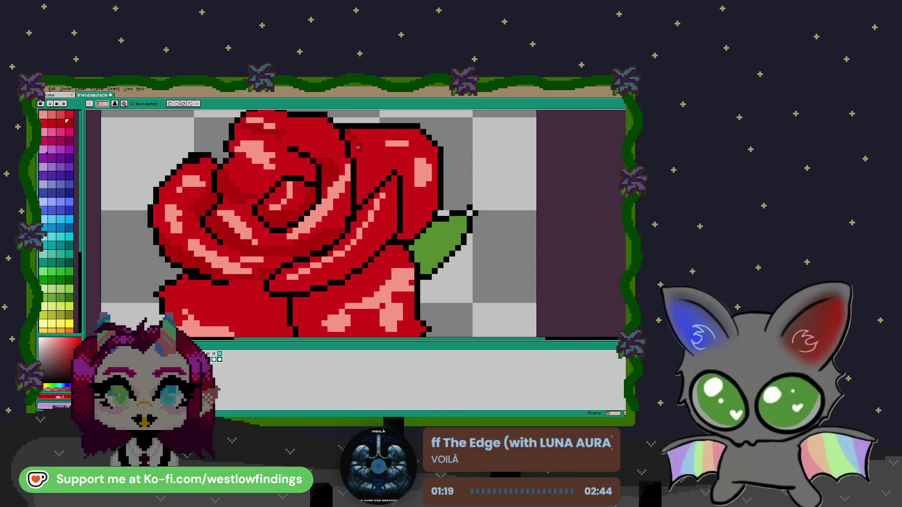
{"action": "key", "text": "g"}
{"action": "left_click", "coordinate": [375, 182]}
{"action": "key", "text": "b"}
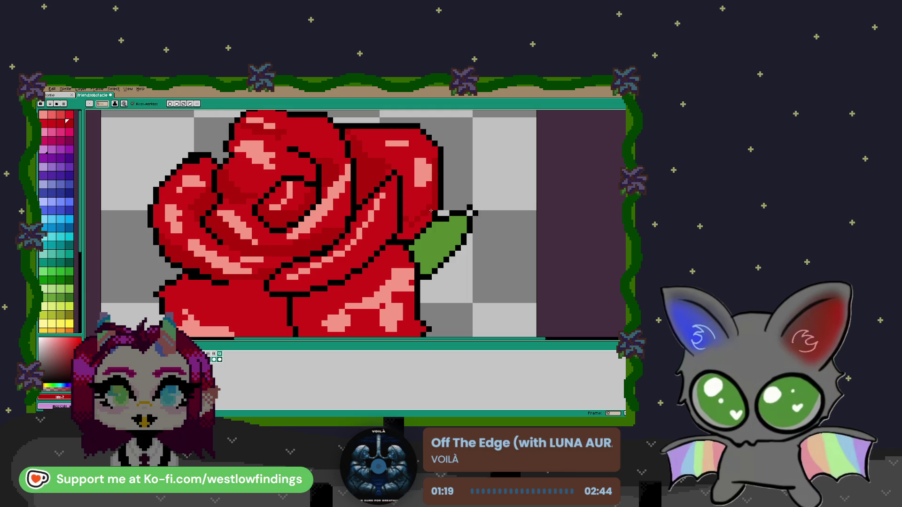
{"action": "key", "text": "g"}
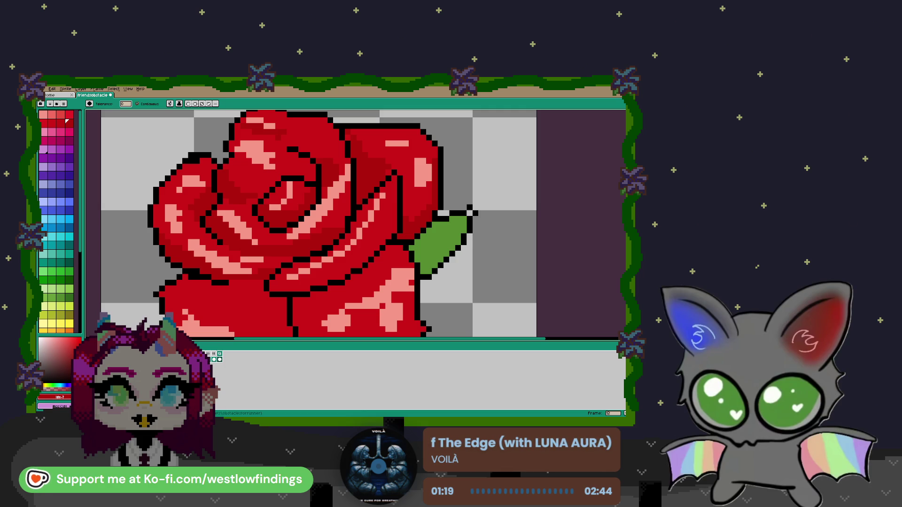
{"action": "scroll", "coordinate": [305, 192], "scroll_direction": "down", "scroll_amount": 2}
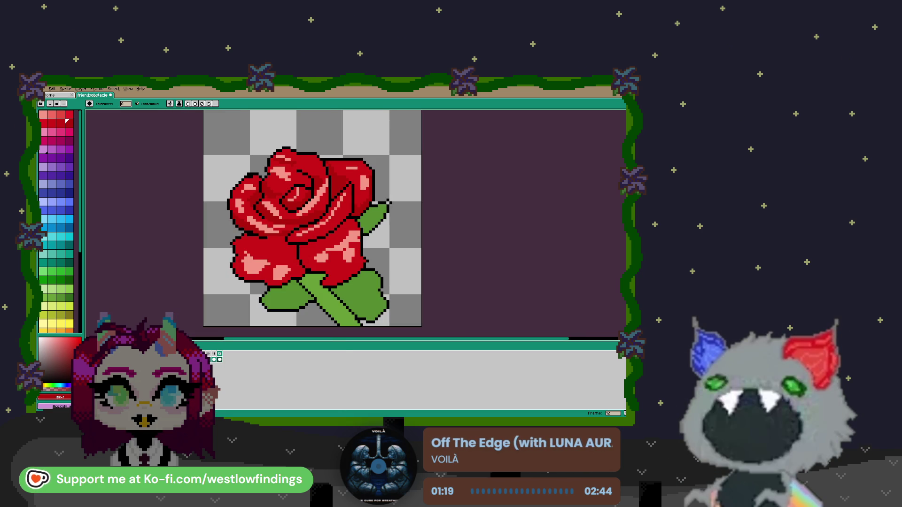
{"action": "scroll", "coordinate": [295, 244], "scroll_direction": "down", "scroll_amount": 1}
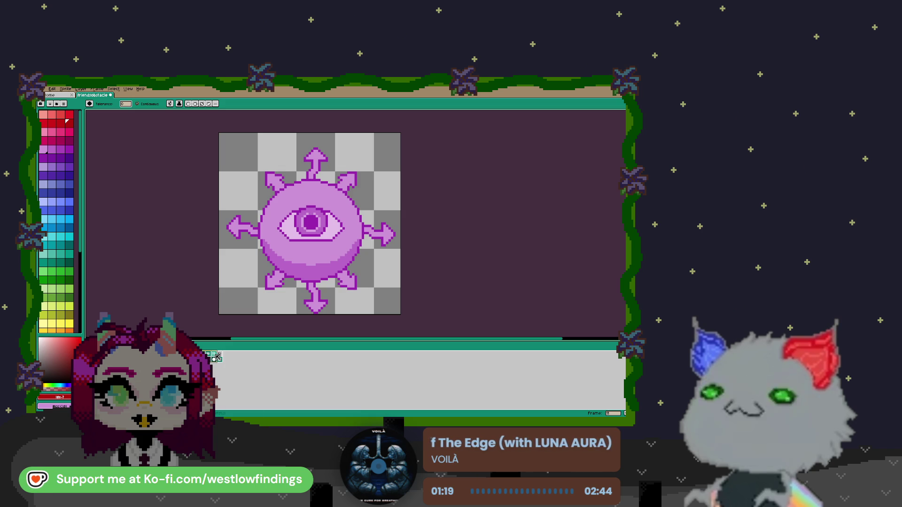
{"action": "left_click", "coordinate": [203, 358]}
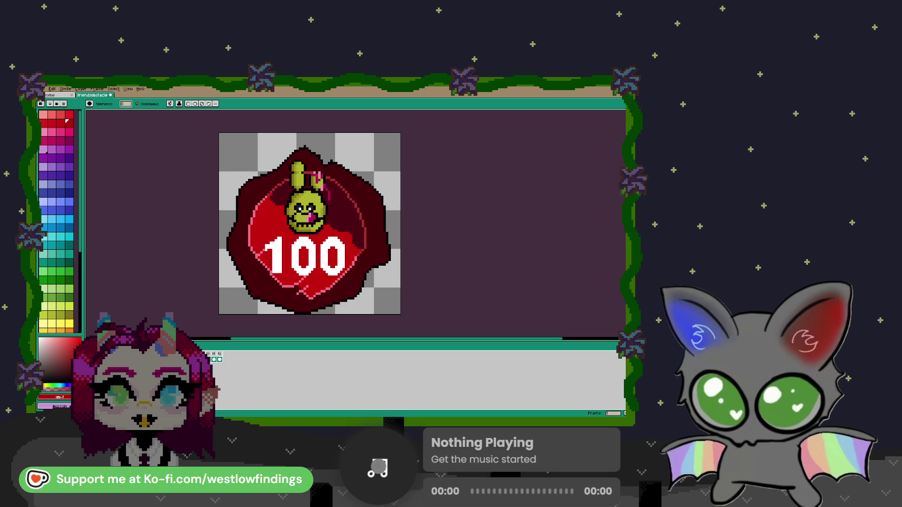
{"action": "left_click", "coordinate": [219, 358]}
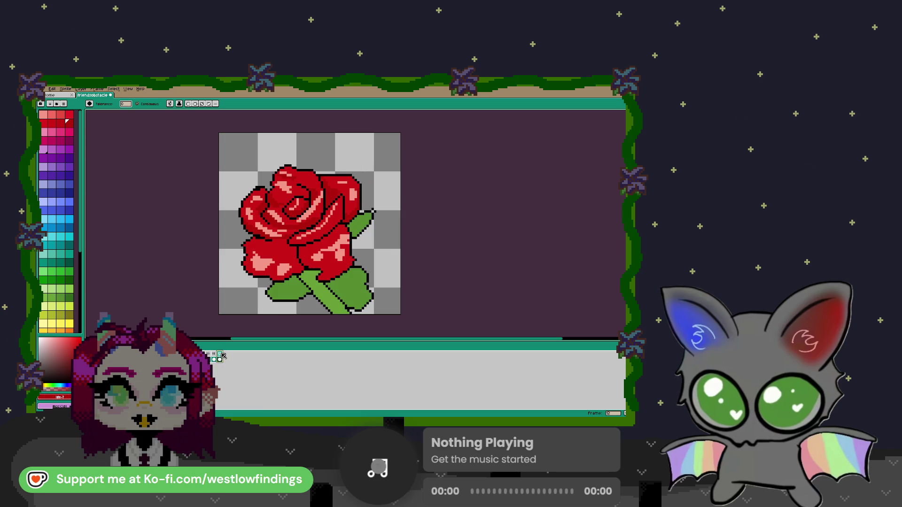
Shade the lower-left petal by drawing a dark-red dividing line and filling above it.
{"action": "scroll", "coordinate": [301, 256], "scroll_direction": "up", "scroll_amount": 1}
{"action": "scroll", "coordinate": [301, 255], "scroll_direction": "up", "scroll_amount": 1}
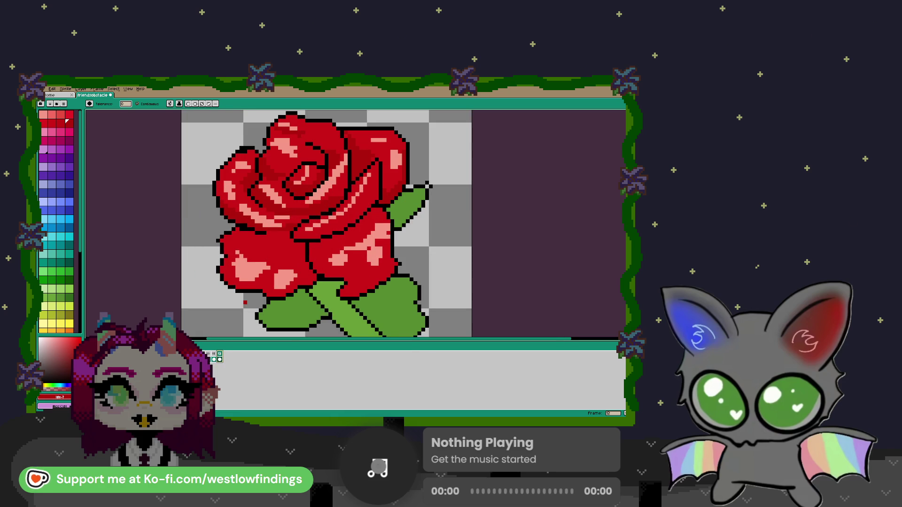
{"action": "left_click", "coordinate": [249, 234]}
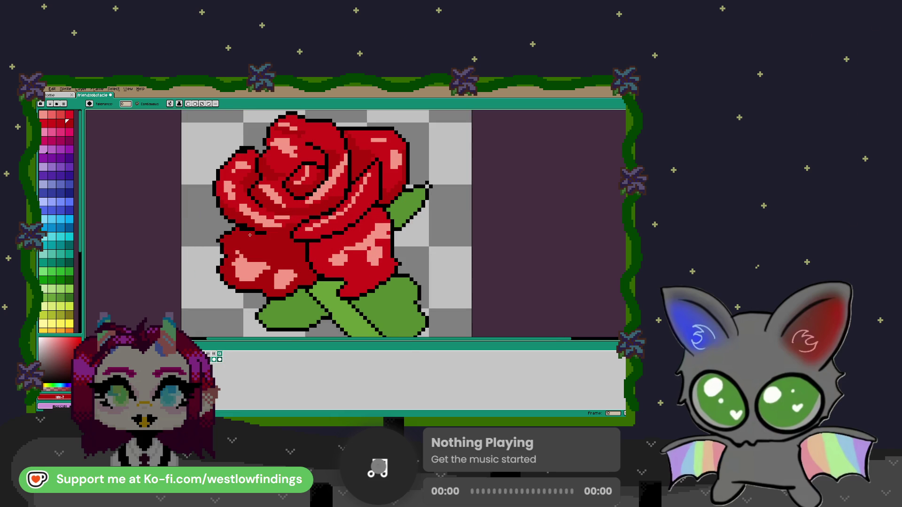
{"action": "key", "text": "ctrl+z"}
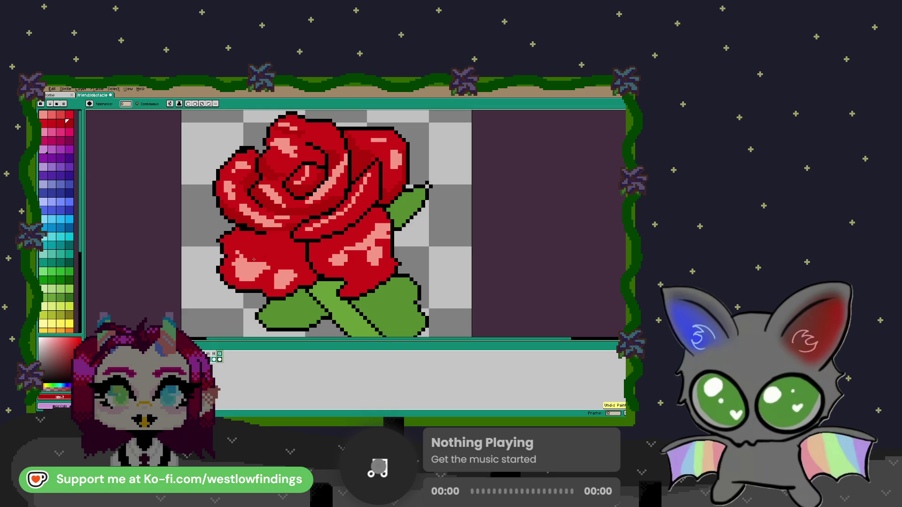
{"action": "key", "text": "b"}
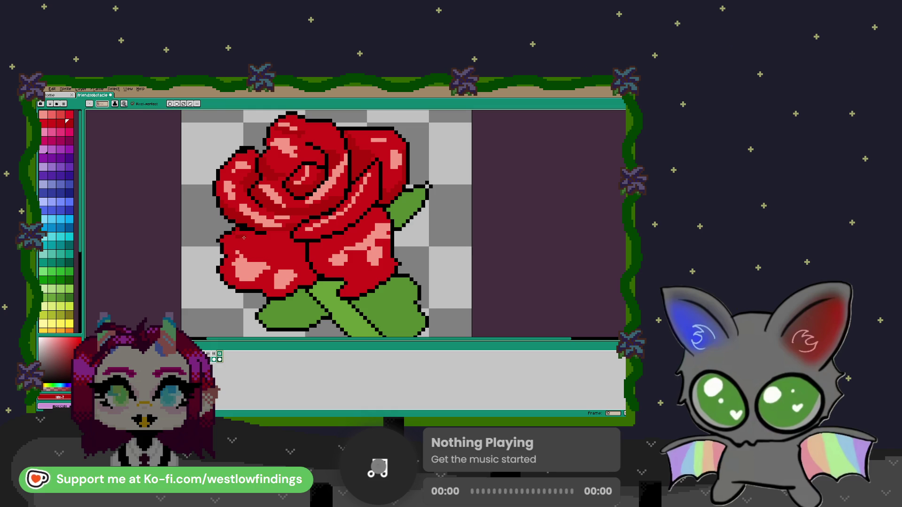
{"action": "left_click_drag", "start_coordinate": [241, 238], "coordinate": [301, 252]}
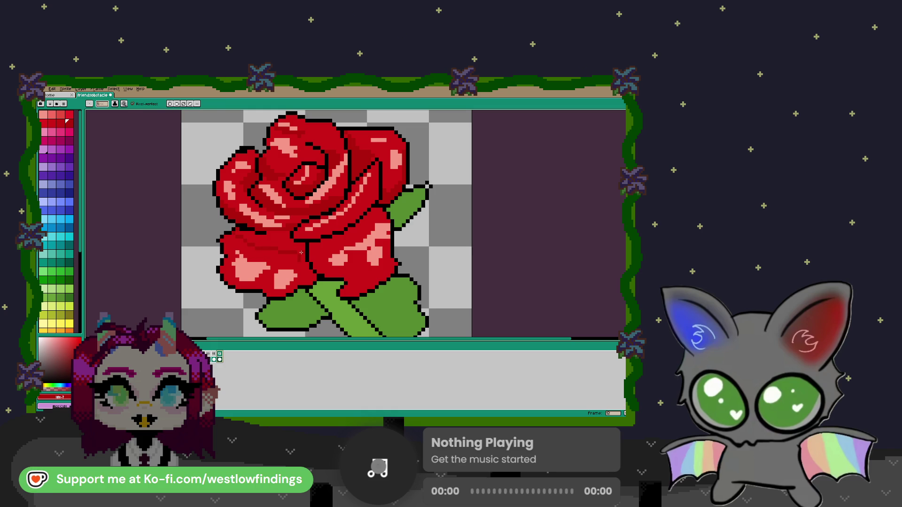
{"action": "left_click", "coordinate": [298, 247]}
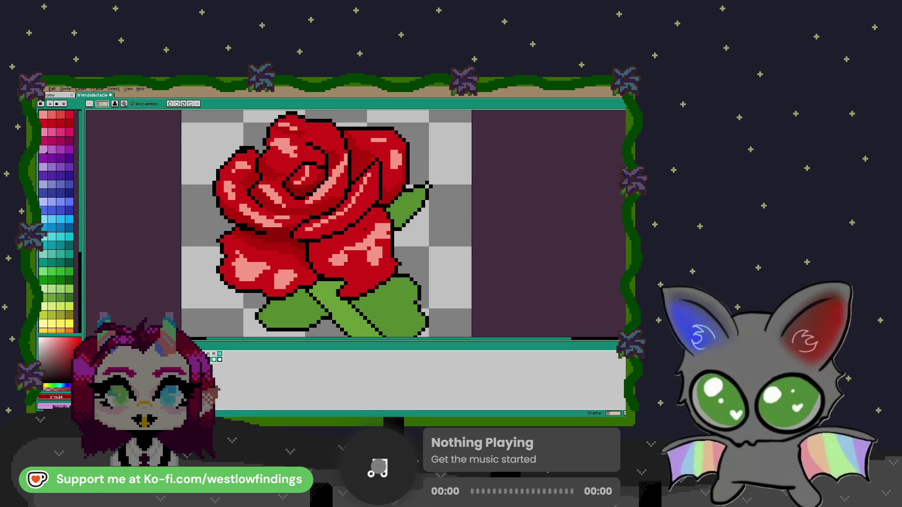
Add dark-red shading strokes and a shadow patch on the petal above the stem.
{"action": "mouse_move", "coordinate": [378, 188]}
{"action": "left_mouse_down"}
{"action": "mouse_move", "coordinate": [347, 220]}
{"action": "mouse_move", "coordinate": [311, 235]}
{"action": "left_mouse_up"}
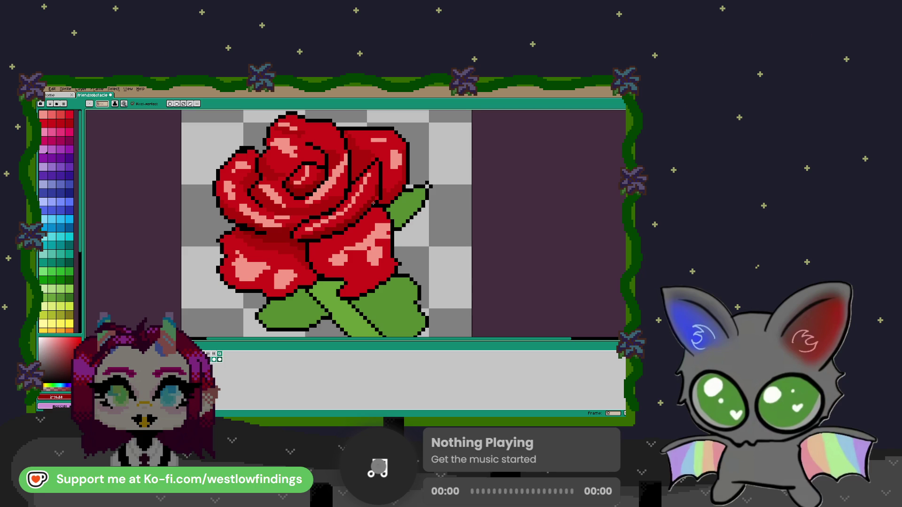
{"action": "scroll", "coordinate": [376, 251], "scroll_direction": "up", "scroll_amount": 3}
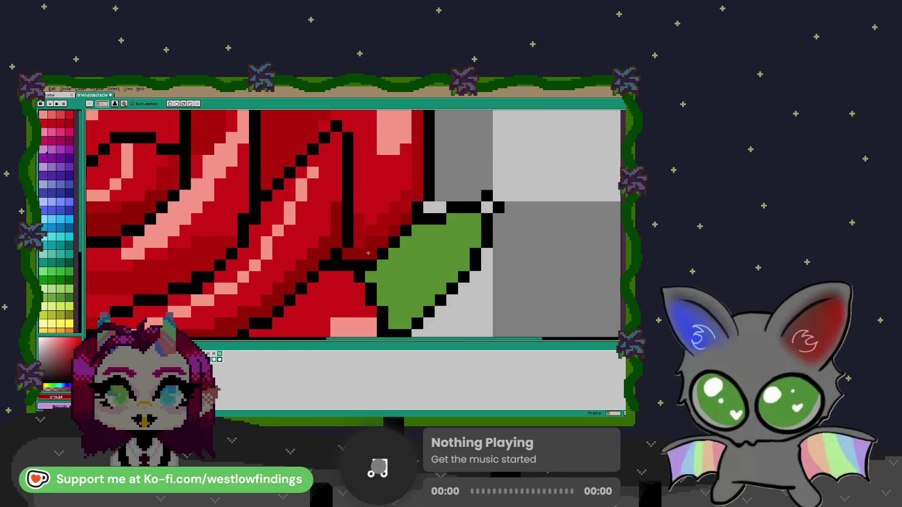
{"action": "scroll", "coordinate": [368, 254], "scroll_direction": "down", "scroll_amount": 3}
{"action": "scroll", "coordinate": [338, 236], "scroll_direction": "up", "scroll_amount": 2}
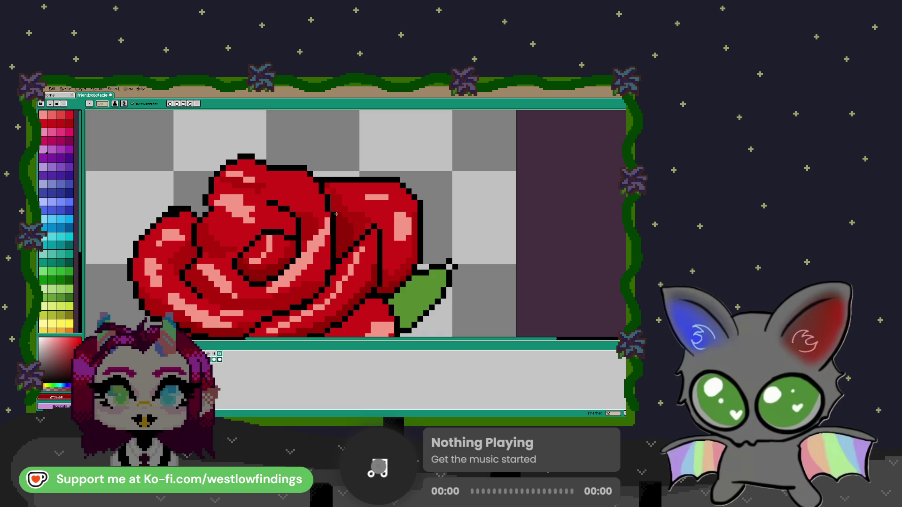
{"action": "scroll", "coordinate": [353, 223], "scroll_direction": "down", "scroll_amount": 4}
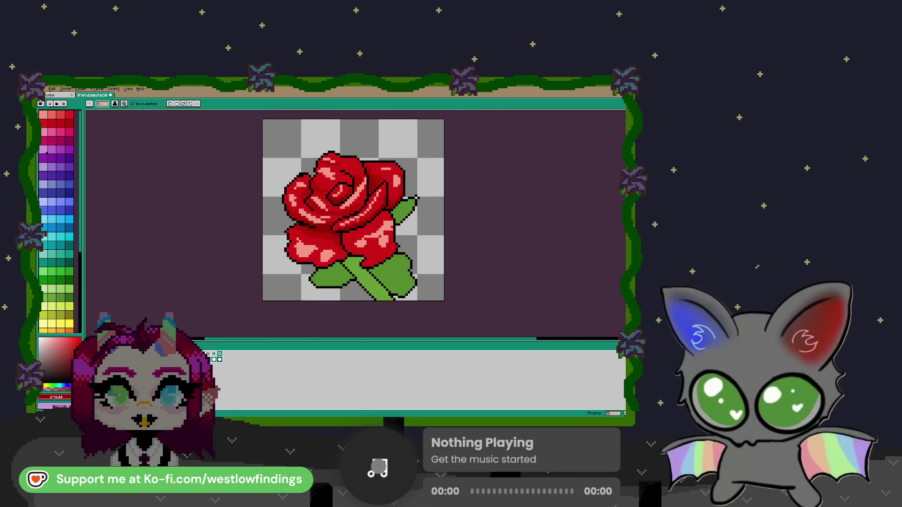
{"action": "scroll", "coordinate": [363, 222], "scroll_direction": "up", "scroll_amount": 1}
{"action": "scroll", "coordinate": [365, 225], "scroll_direction": "up", "scroll_amount": 1}
{"action": "scroll", "coordinate": [369, 229], "scroll_direction": "up", "scroll_amount": 1}
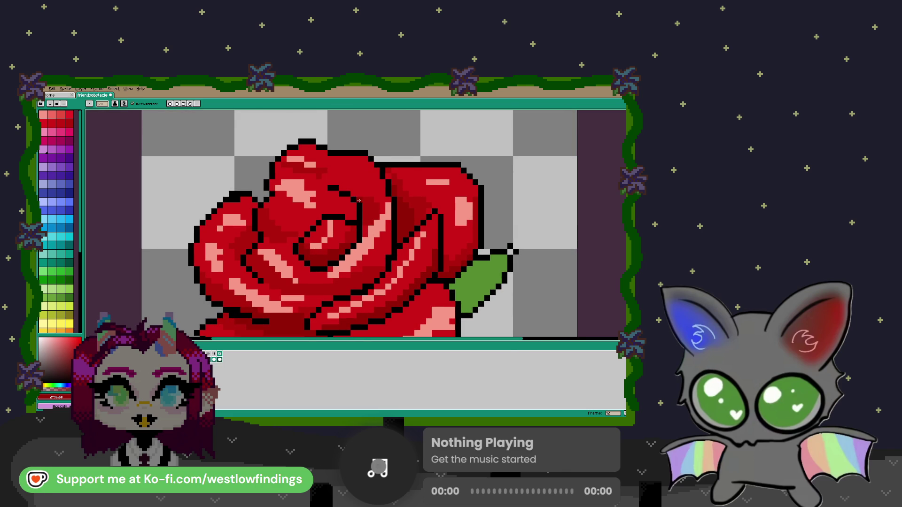
{"action": "scroll", "coordinate": [372, 245], "scroll_direction": "down", "scroll_amount": 3}
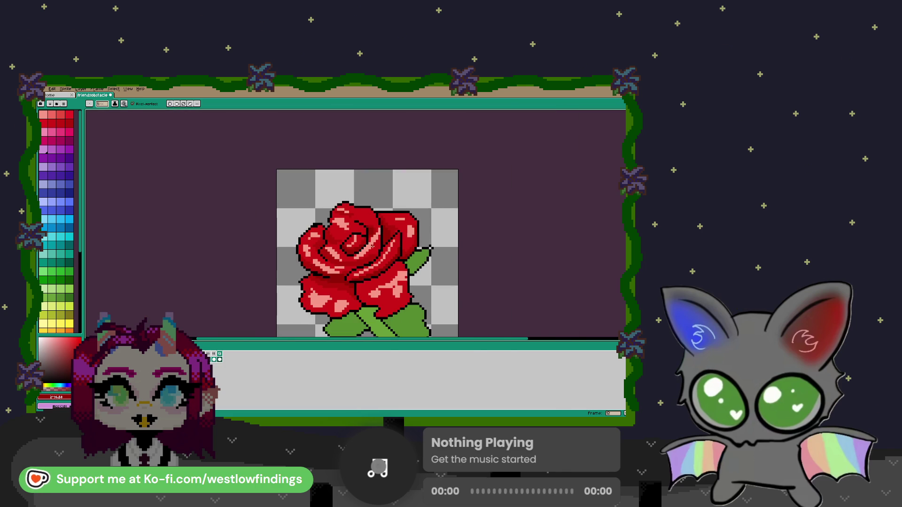
{"action": "scroll", "coordinate": [376, 242], "scroll_direction": "down", "scroll_amount": 3}
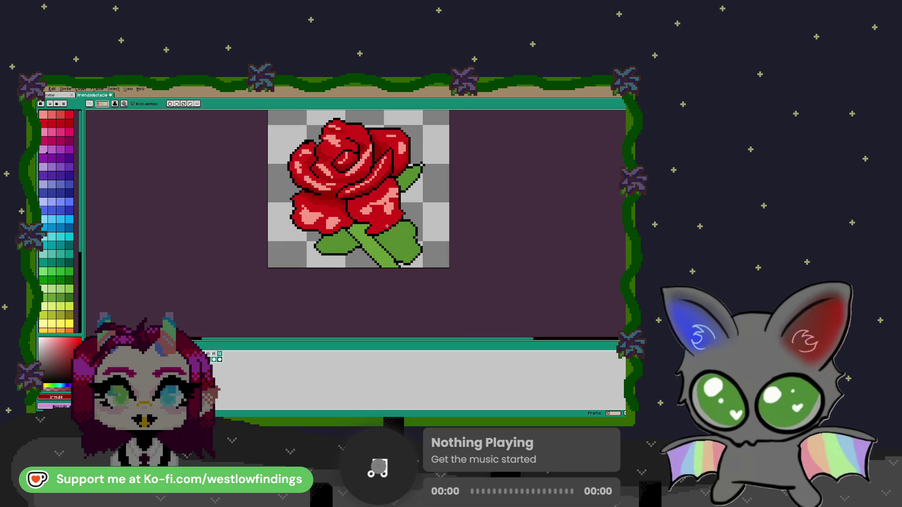
{"action": "scroll", "coordinate": [387, 227], "scroll_direction": "up", "scroll_amount": 1}
{"action": "left_click_drag", "start_coordinate": [377, 203], "coordinate": [363, 219]}
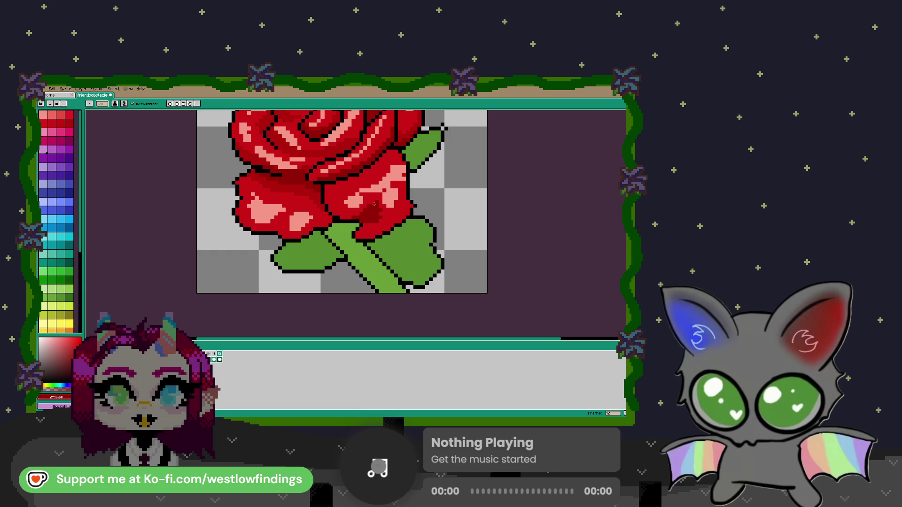
Extend the dark-red shadow patch, then shade the left leaf with darker green.
{"action": "left_click_drag", "start_coordinate": [374, 204], "coordinate": [362, 208]}
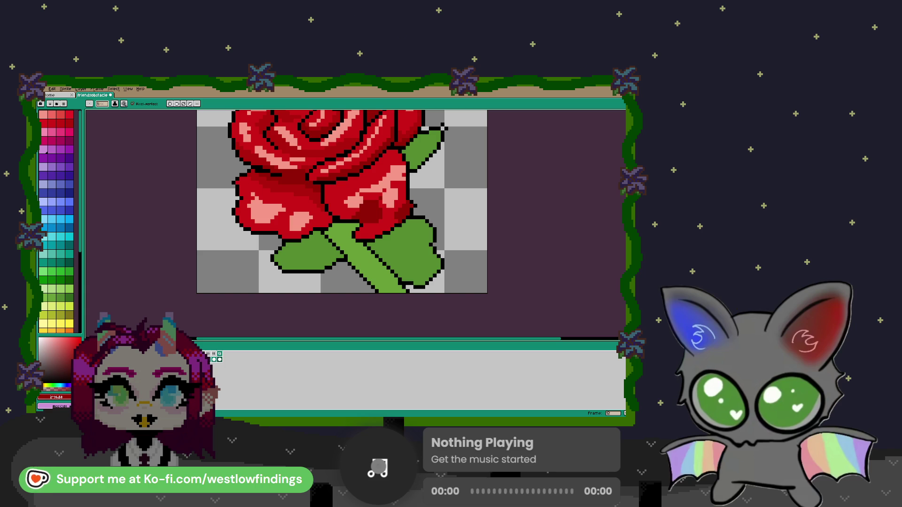
{"action": "left_click", "coordinate": [69, 297]}
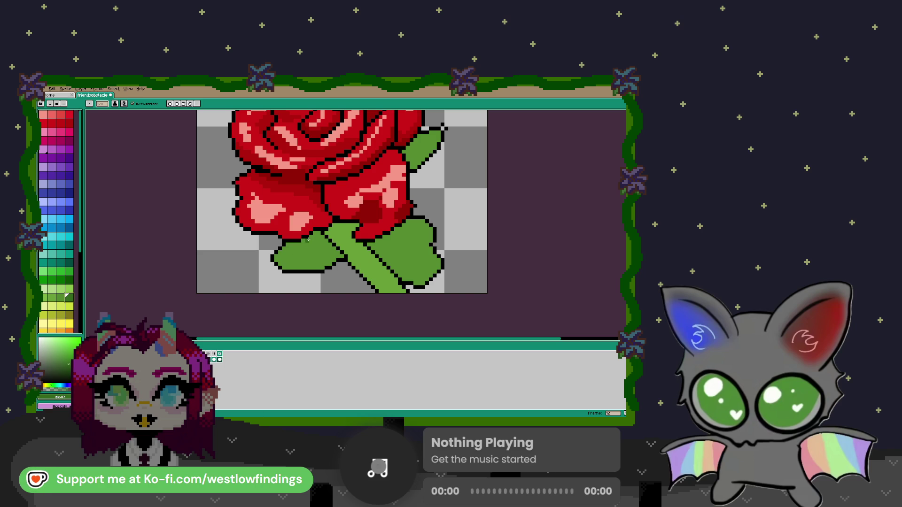
{"action": "mouse_move", "coordinate": [305, 241]}
{"action": "left_mouse_down"}
{"action": "mouse_move", "coordinate": [296, 258]}
{"action": "mouse_move", "coordinate": [322, 266]}
{"action": "mouse_move", "coordinate": [314, 238]}
{"action": "mouse_move", "coordinate": [303, 256]}
{"action": "mouse_move", "coordinate": [315, 263]}
{"action": "left_mouse_up"}
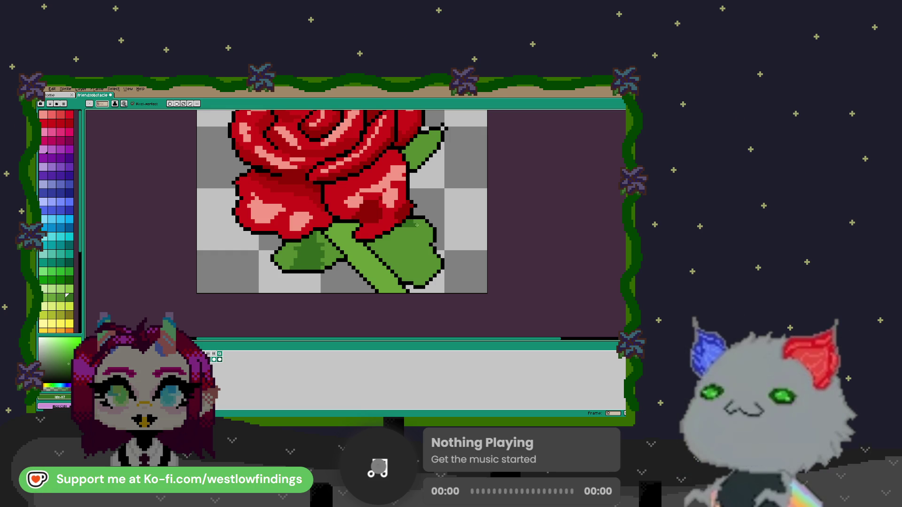
Pencil three dark green shading strokes onto the lower-right leaf, then zoom out to view the whole sprite.
{"action": "left_click_drag", "start_coordinate": [398, 233], "coordinate": [393, 235]}
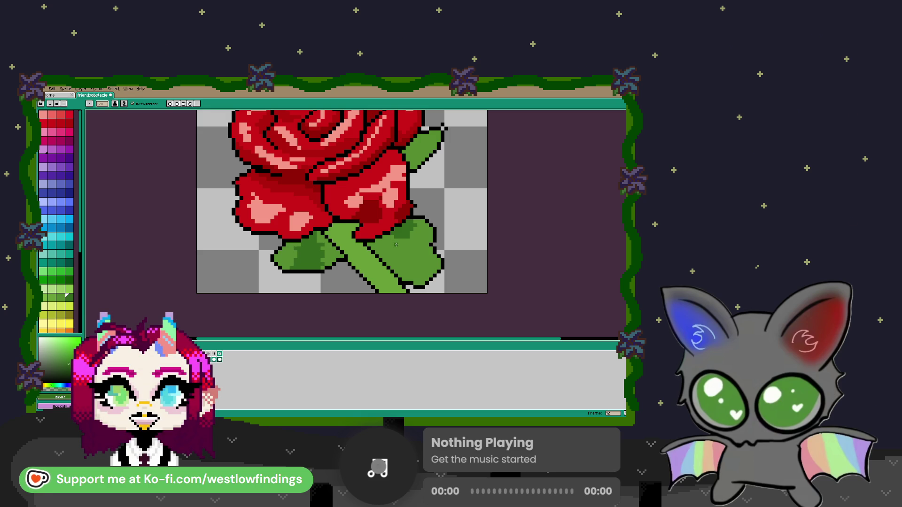
{"action": "left_click_drag", "start_coordinate": [397, 245], "coordinate": [423, 242]}
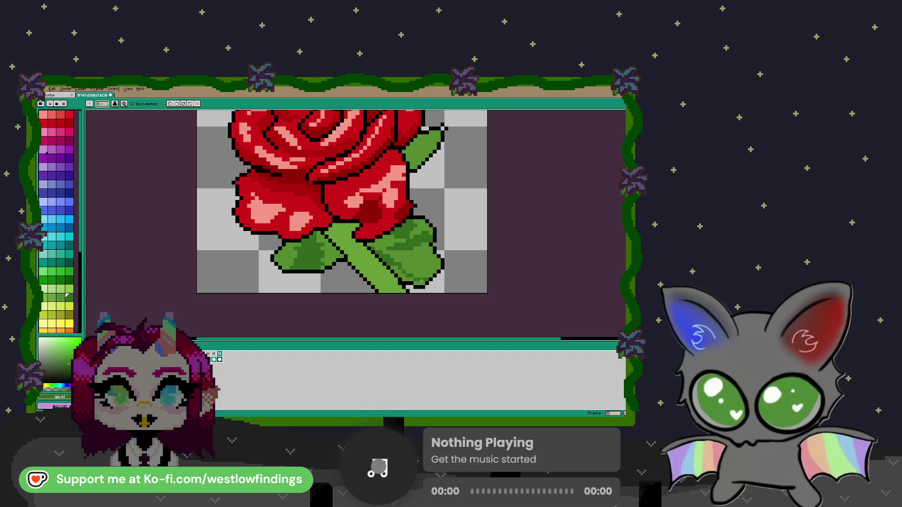
{"action": "key", "text": "g"}
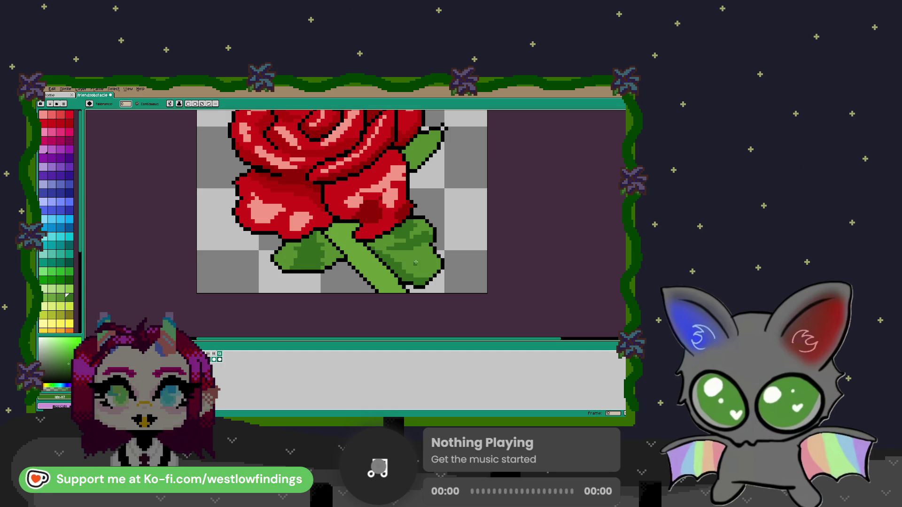
{"action": "key", "text": "b"}
{"action": "left_click_drag", "start_coordinate": [425, 263], "coordinate": [422, 257]}
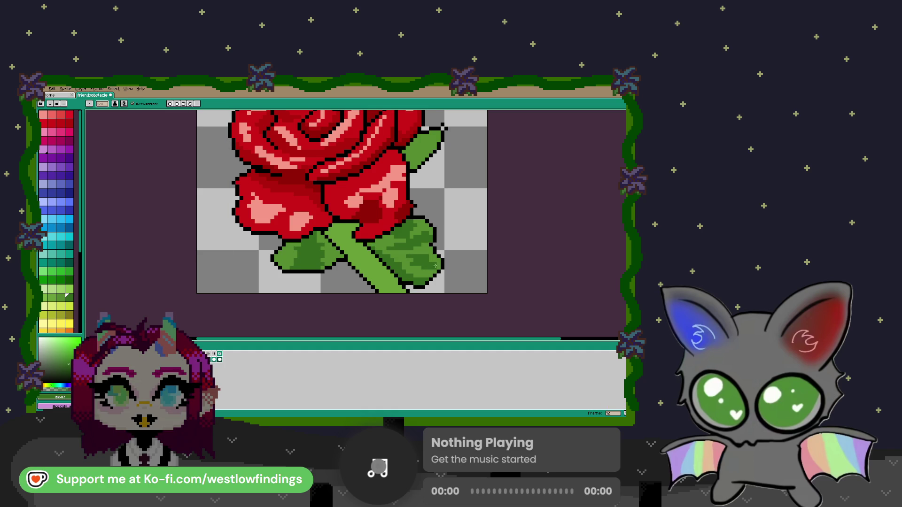
{"action": "scroll", "coordinate": [347, 220], "scroll_direction": "down", "scroll_amount": 1}
{"action": "scroll", "coordinate": [348, 220], "scroll_direction": "down", "scroll_amount": 1}
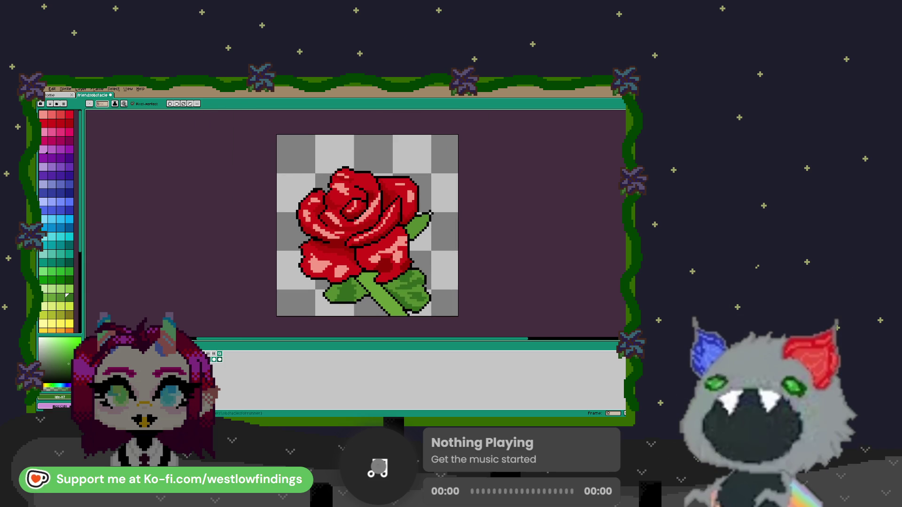
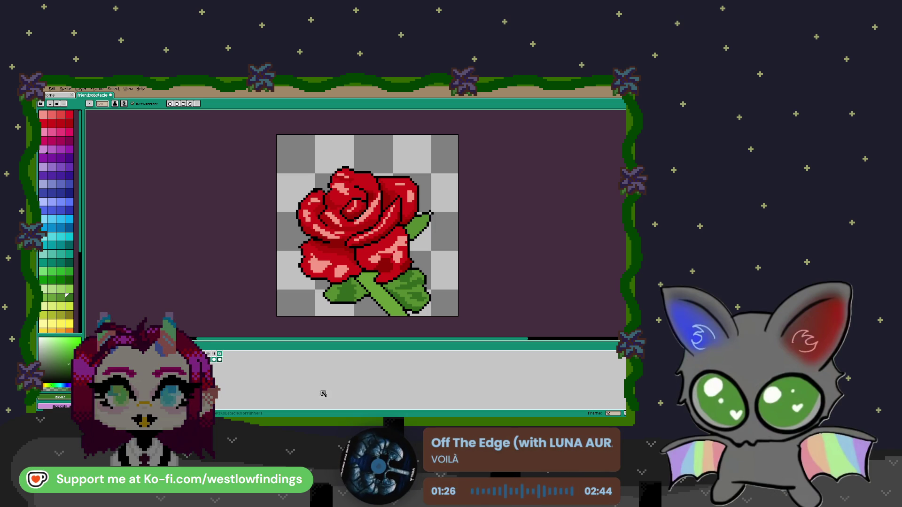
Pick a darker green swatch and paint three shading strokes across the left leaf.
{"action": "scroll", "coordinate": [386, 304], "scroll_direction": "up", "scroll_amount": 1}
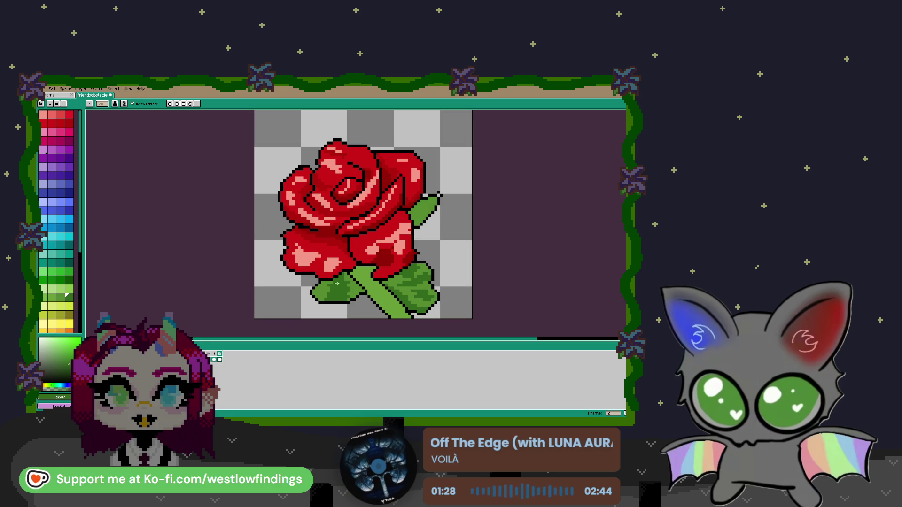
{"action": "left_click", "coordinate": [43, 280]}
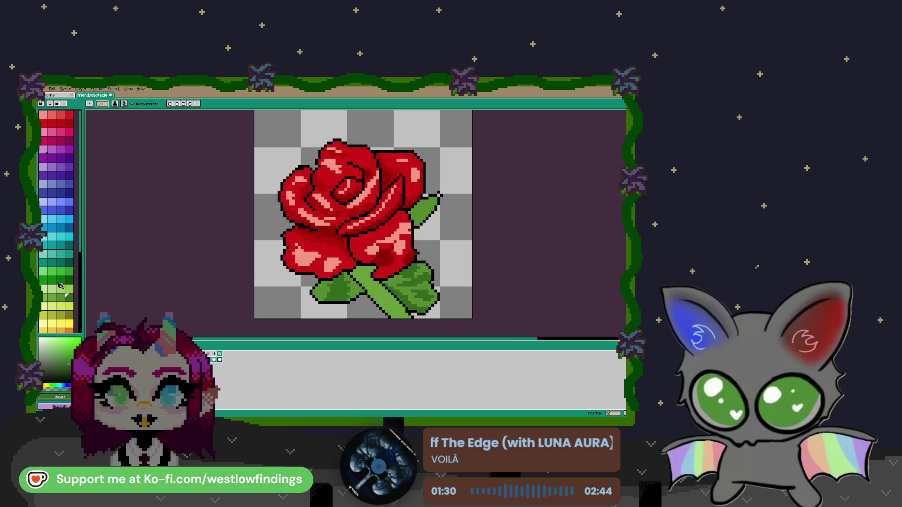
{"action": "scroll", "coordinate": [333, 284], "scroll_direction": "up", "scroll_amount": 2}
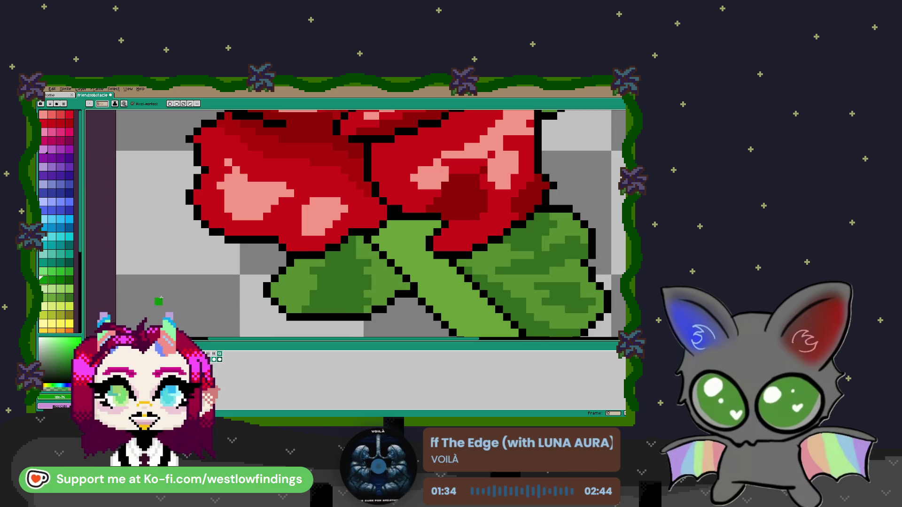
{"action": "left_click", "coordinate": [60, 280]}
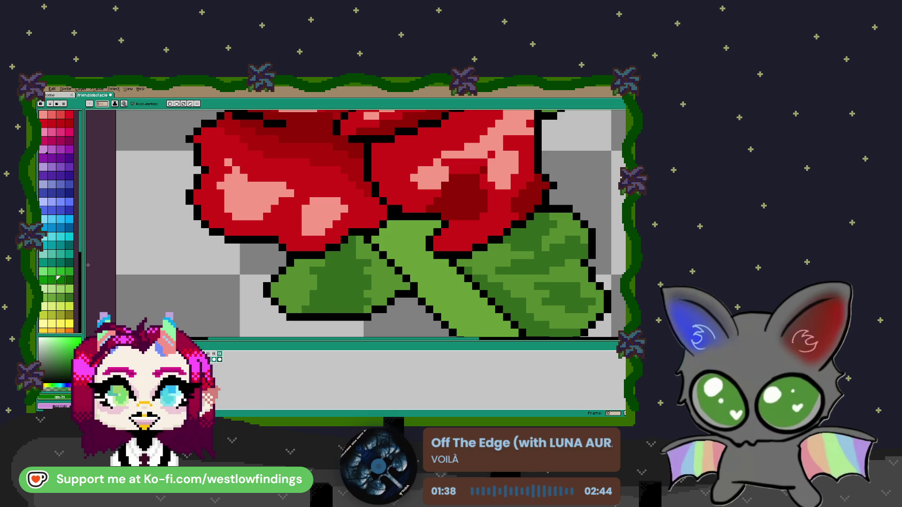
{"action": "left_click", "coordinate": [68, 279]}
{"action": "mouse_move", "coordinate": [324, 309]}
{"action": "left_mouse_down"}
{"action": "mouse_move", "coordinate": [343, 302]}
{"action": "mouse_move", "coordinate": [306, 310]}
{"action": "left_mouse_up"}
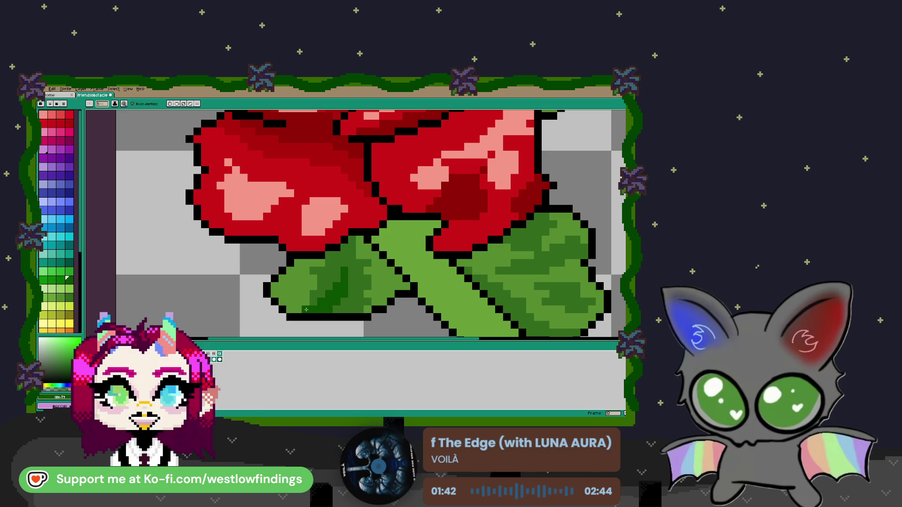
{"action": "left_click_drag", "start_coordinate": [388, 297], "coordinate": [296, 270]}
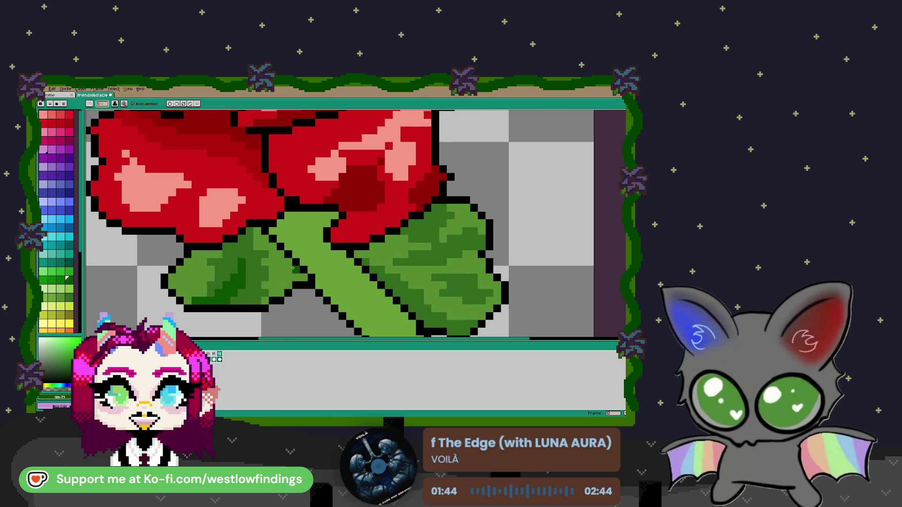
{"action": "left_click_drag", "start_coordinate": [359, 269], "coordinate": [289, 223]}
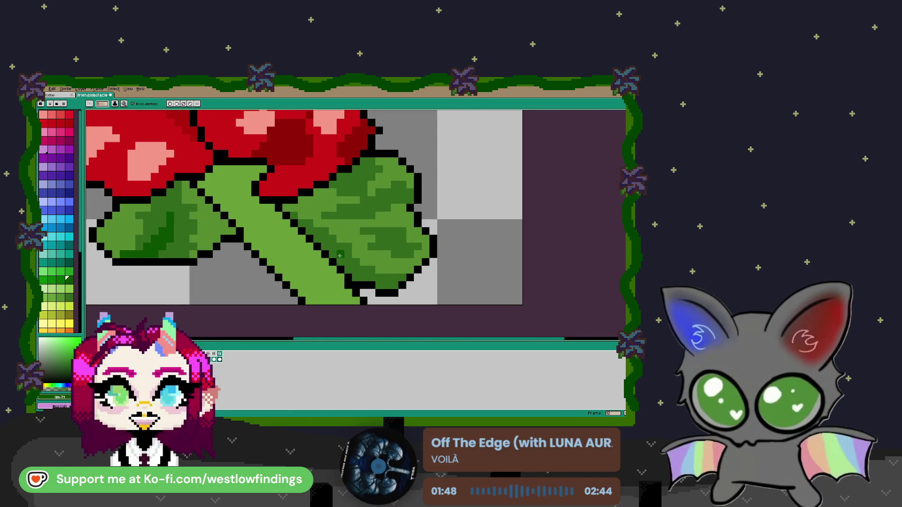
Draw a dark green line along the stem edge and add dark green pixels to the right leaf.
{"action": "key", "text": "l"}
{"action": "mouse_move", "coordinate": [299, 220]}
{"action": "left_mouse_down"}
{"action": "mouse_move", "coordinate": [354, 276]}
{"action": "mouse_move", "coordinate": [395, 286]}
{"action": "left_mouse_up"}
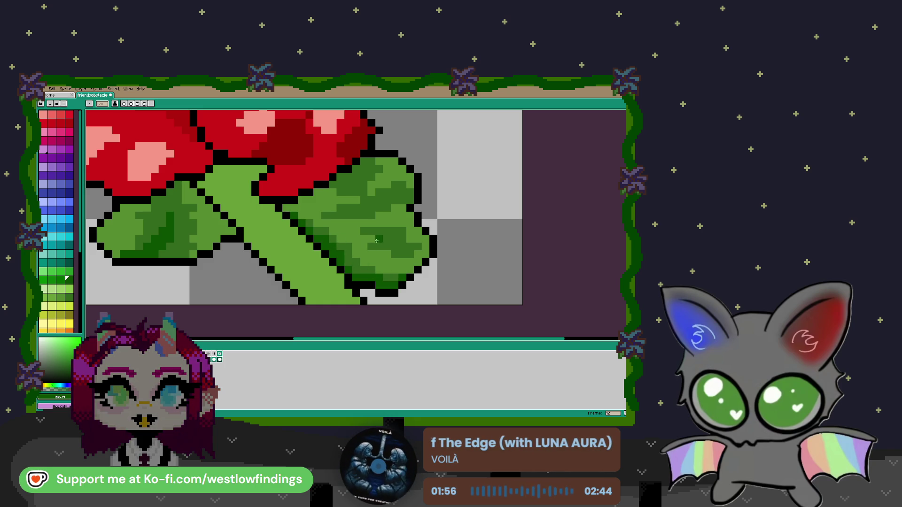
{"action": "left_click_drag", "start_coordinate": [378, 208], "coordinate": [397, 208]}
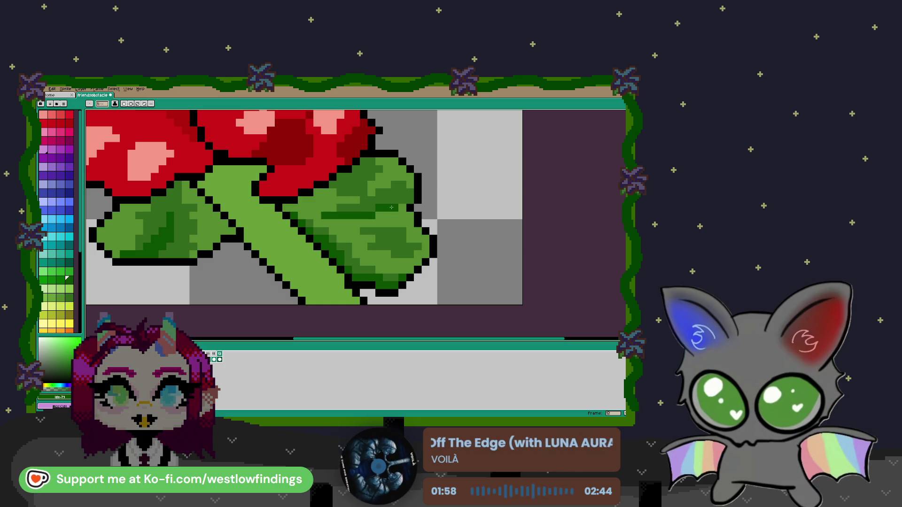
{"action": "left_click_drag", "start_coordinate": [380, 169], "coordinate": [371, 177]}
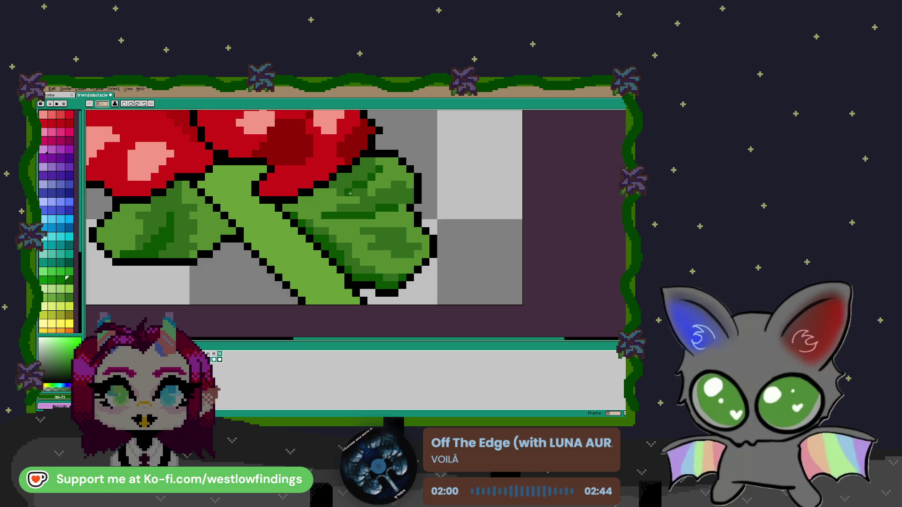
{"action": "scroll", "coordinate": [301, 219], "scroll_direction": "down", "scroll_amount": 2}
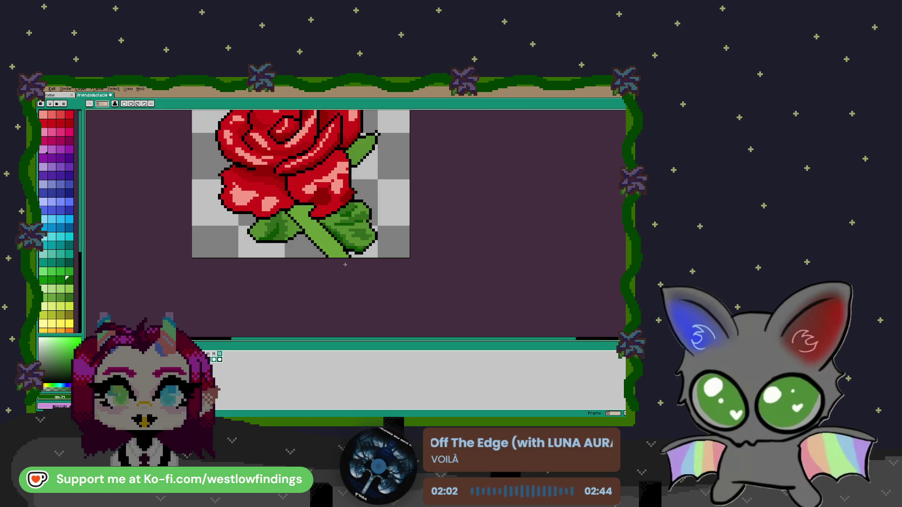
Draw a dark green line down the stem and bucket-fill its stripe sections darker green.
{"action": "scroll", "coordinate": [301, 219], "scroll_direction": "up", "scroll_amount": 2}
{"action": "left_click_drag", "start_coordinate": [295, 215], "coordinate": [356, 291]}
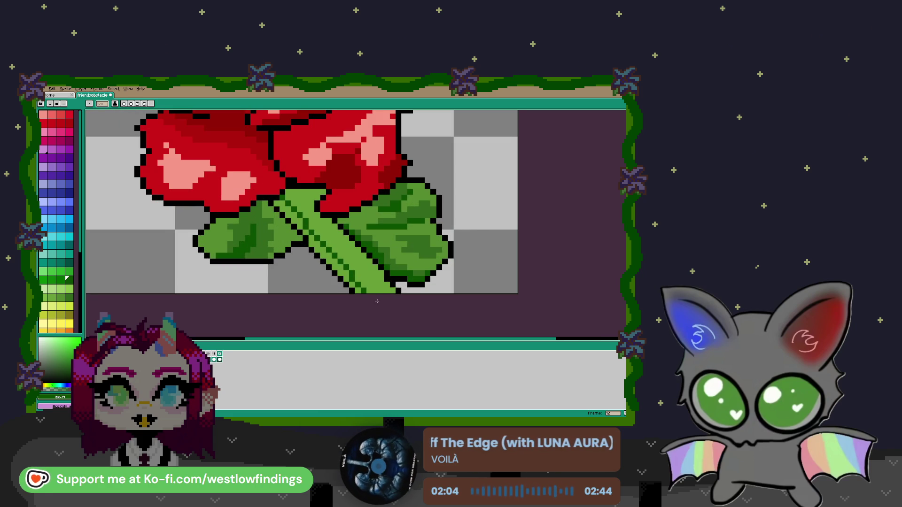
{"action": "key", "text": "g"}
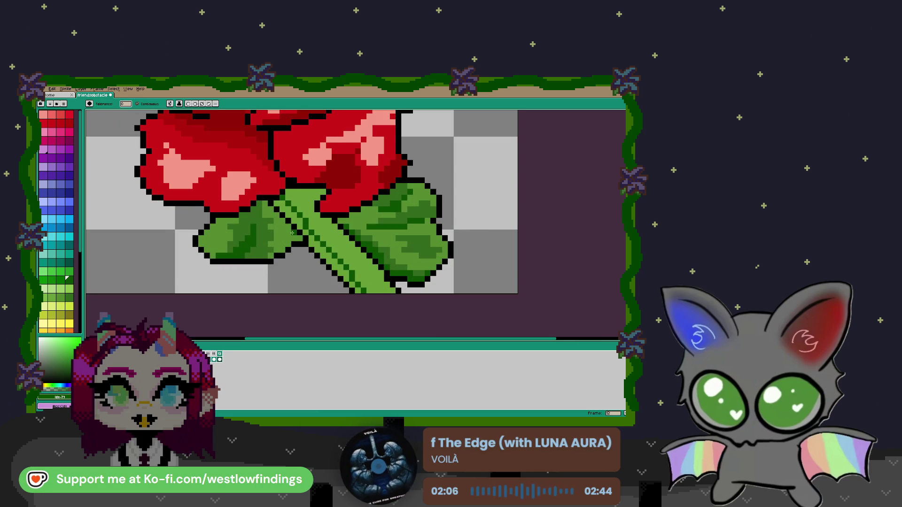
{"action": "left_click", "coordinate": [293, 216]}
{"action": "left_click", "coordinate": [310, 238]}
{"action": "left_click", "coordinate": [329, 258]}
{"action": "left_click", "coordinate": [307, 235]}
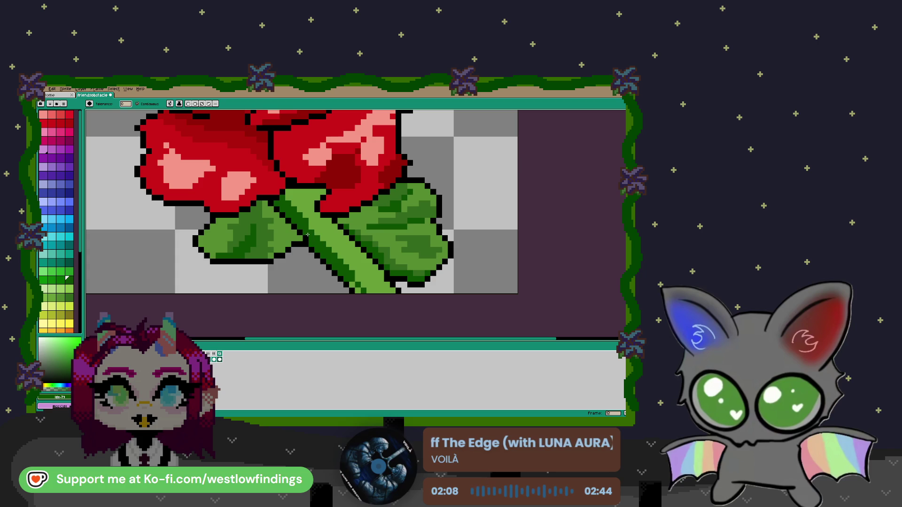
{"action": "left_click", "coordinate": [358, 285]}
Sample the stem's dark green from the canvas and draw another line along the stem.
{"action": "key", "text": "i"}
{"action": "left_click", "coordinate": [391, 263]}
{"action": "key", "text": "b"}
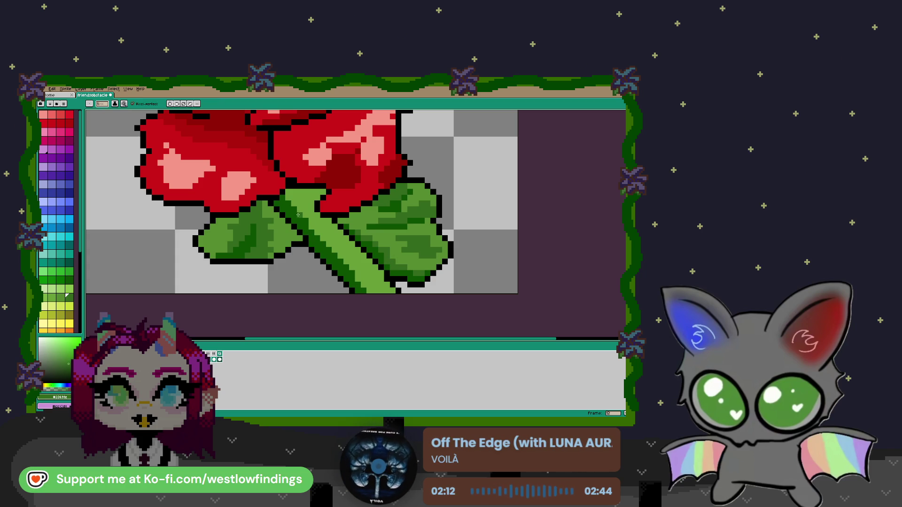
{"action": "key", "text": "l"}
{"action": "left_click_drag", "start_coordinate": [294, 194], "coordinate": [385, 292]}
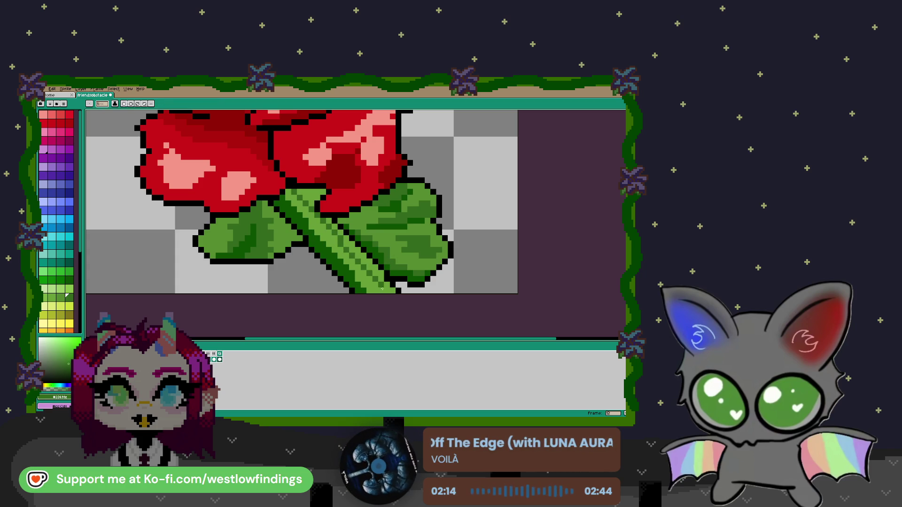
{"action": "key", "text": "h"}
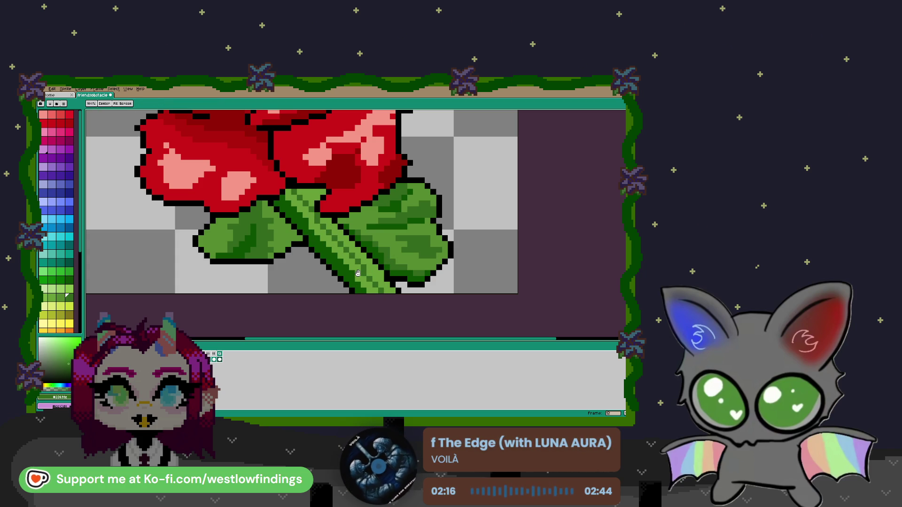
{"action": "key", "text": "w"}
{"action": "scroll", "coordinate": [371, 282], "scroll_direction": "down", "scroll_amount": 3}
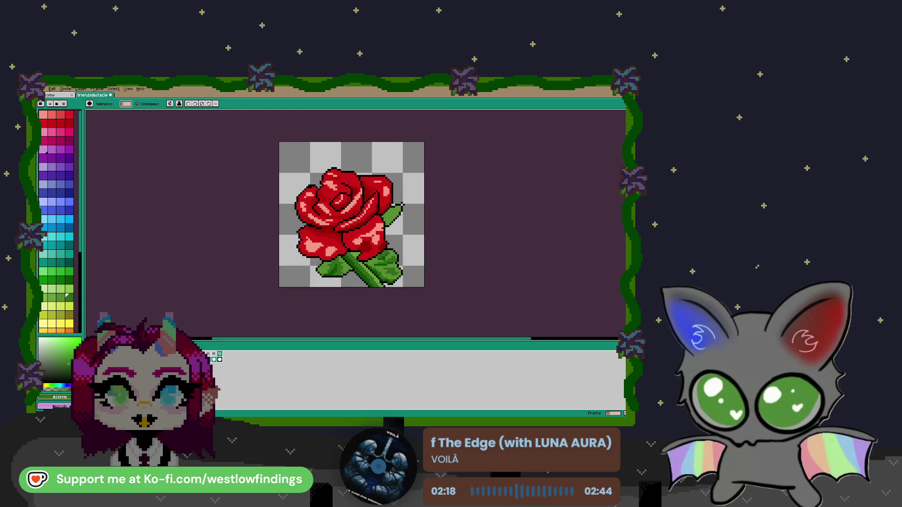
{"action": "scroll", "coordinate": [359, 271], "scroll_direction": "up", "scroll_amount": 1}
{"action": "scroll", "coordinate": [366, 277], "scroll_direction": "up", "scroll_amount": 4}
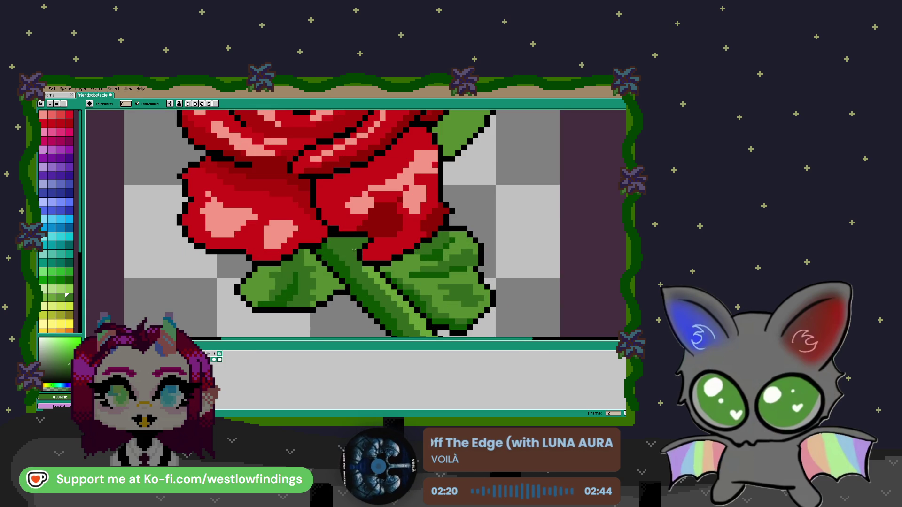
{"action": "scroll", "coordinate": [372, 281], "scroll_direction": "down", "scroll_amount": 4}
{"action": "key", "text": "b"}
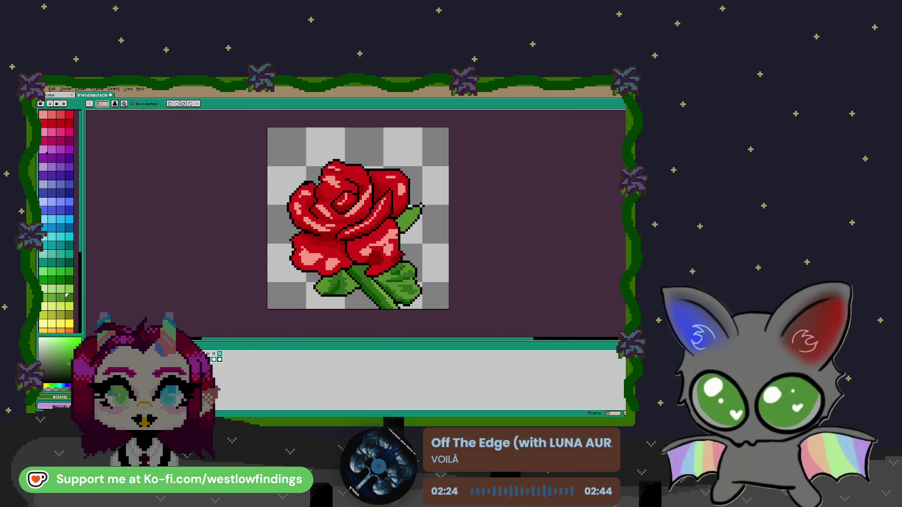
{"action": "scroll", "coordinate": [374, 288], "scroll_direction": "down", "scroll_amount": 3}
{"action": "scroll", "coordinate": [385, 296], "scroll_direction": "up", "scroll_amount": 2}
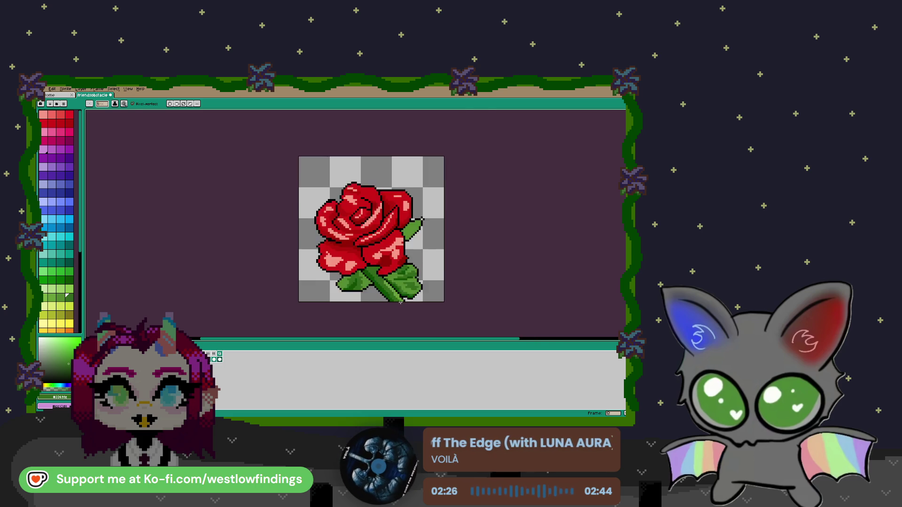
{"action": "scroll", "coordinate": [392, 302], "scroll_direction": "up", "scroll_amount": 3}
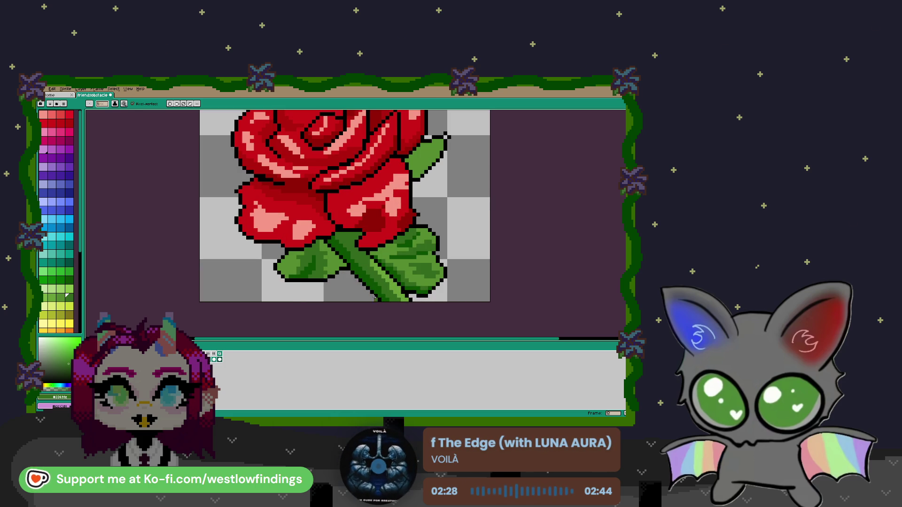
{"action": "key", "text": "i"}
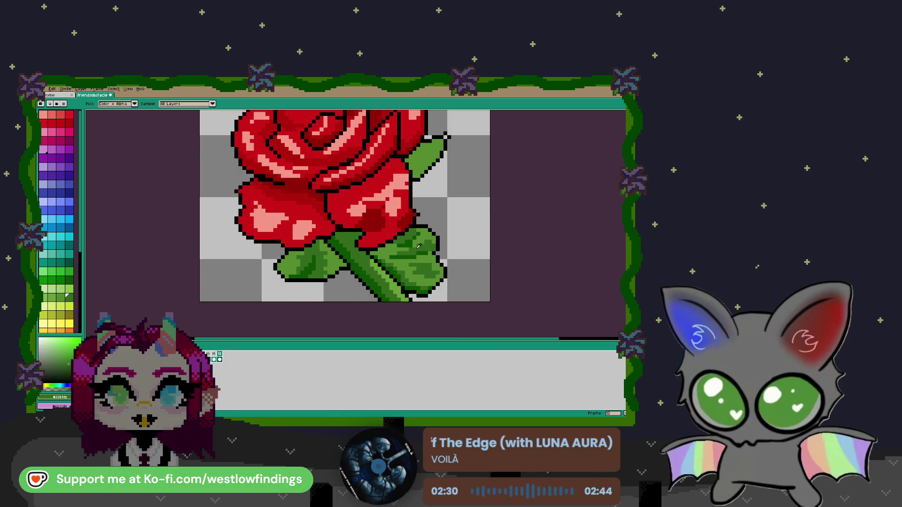
{"action": "scroll", "coordinate": [461, 249], "scroll_direction": "up", "scroll_amount": 5}
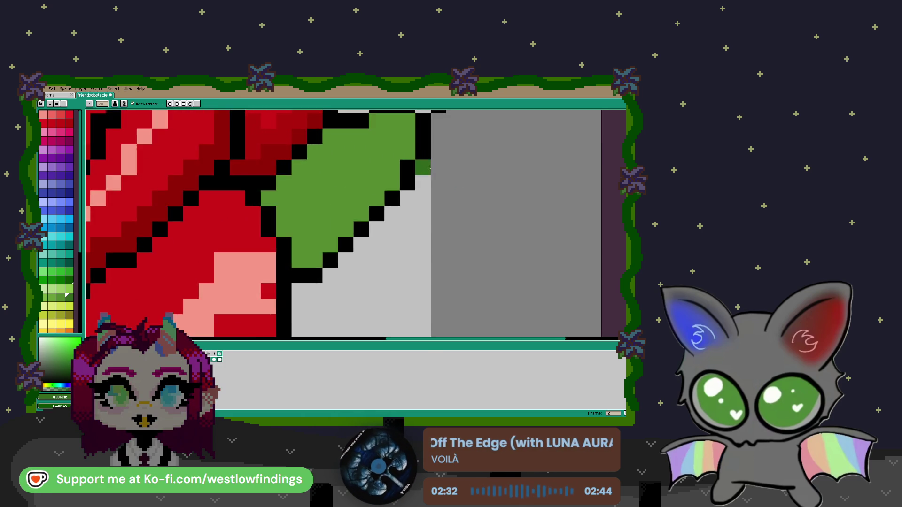
Give the small upper leaf a dark green top corner and right edge, plus darker inner shading strokes.
{"action": "scroll", "coordinate": [460, 249], "scroll_direction": "down", "scroll_amount": 2}
{"action": "left_click", "coordinate": [468, 162]}
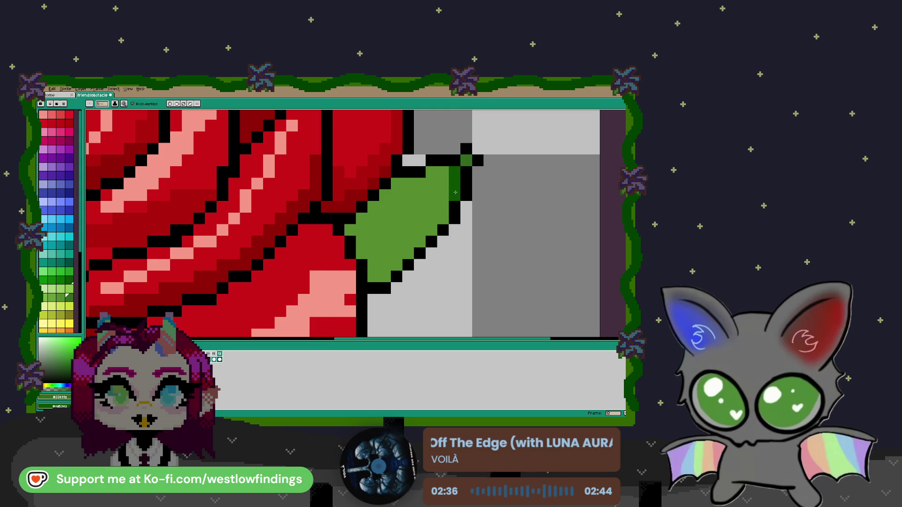
{"action": "left_click_drag", "start_coordinate": [457, 176], "coordinate": [394, 267]}
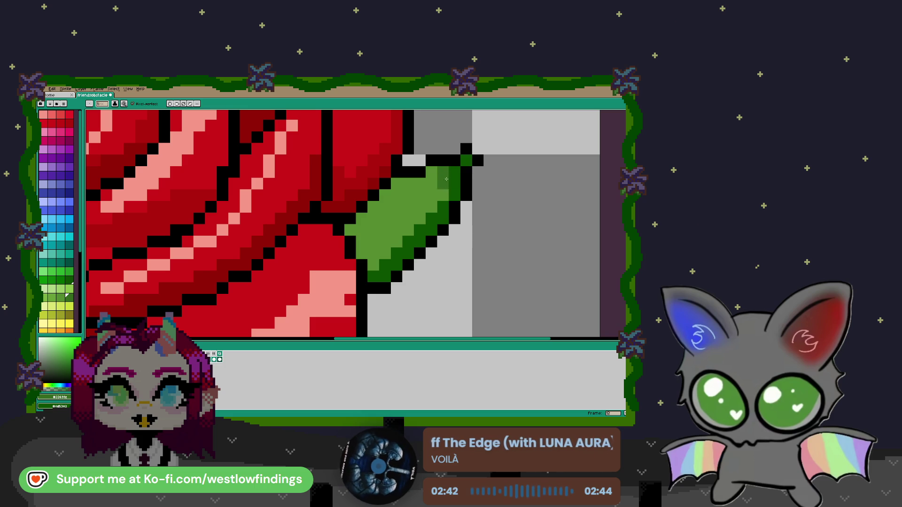
{"action": "mouse_move", "coordinate": [443, 170]}
{"action": "left_mouse_down"}
{"action": "mouse_move", "coordinate": [437, 198]}
{"action": "mouse_move", "coordinate": [378, 265]}
{"action": "left_mouse_up"}
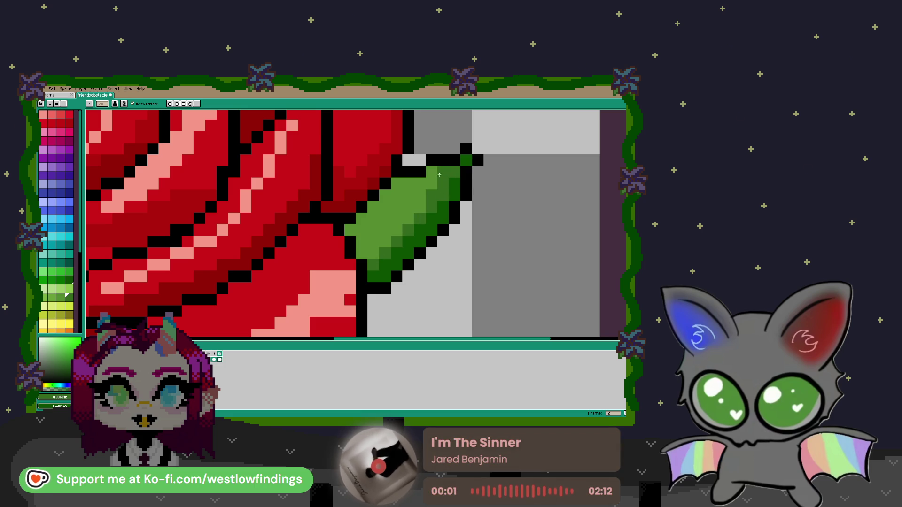
{"action": "mouse_move", "coordinate": [425, 204]}
{"action": "left_mouse_down"}
{"action": "mouse_move", "coordinate": [385, 237]}
{"action": "mouse_move", "coordinate": [371, 219]}
{"action": "left_mouse_up"}
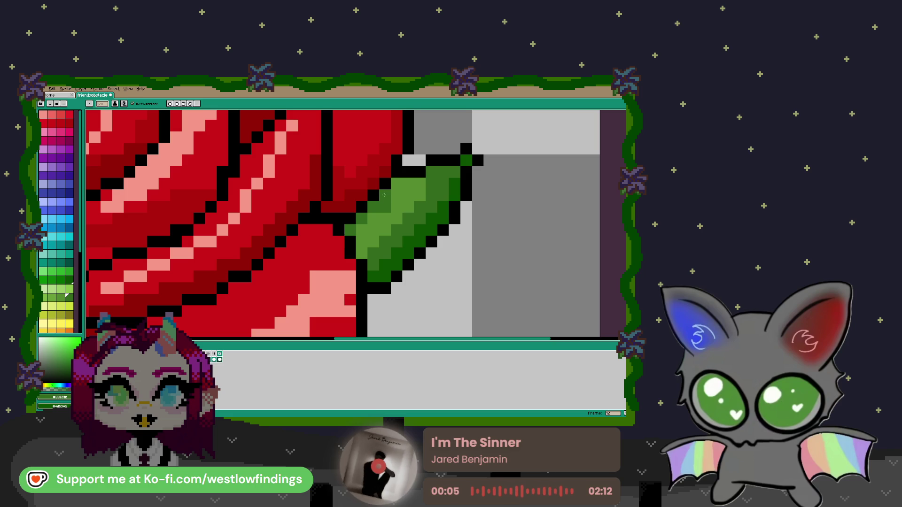
{"action": "scroll", "coordinate": [397, 249], "scroll_direction": "down", "scroll_amount": 5}
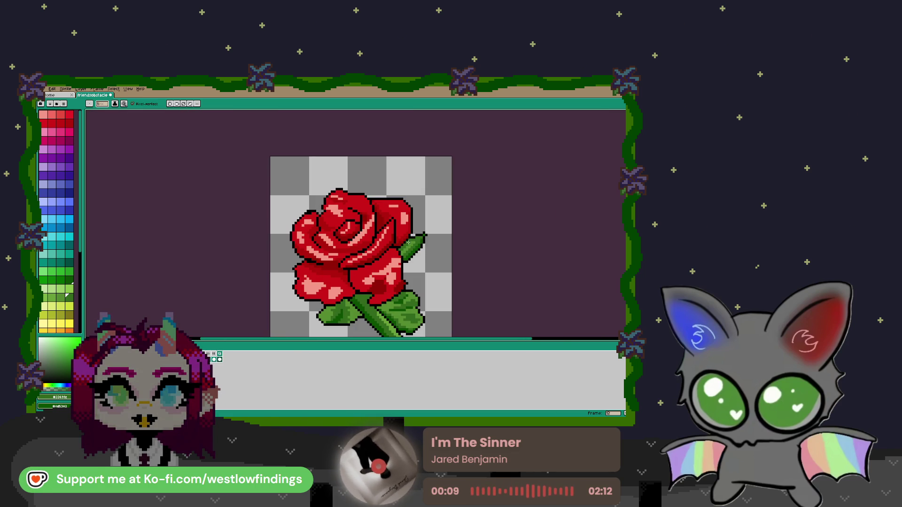
{"action": "scroll", "coordinate": [472, 274], "scroll_direction": "down", "scroll_amount": 1}
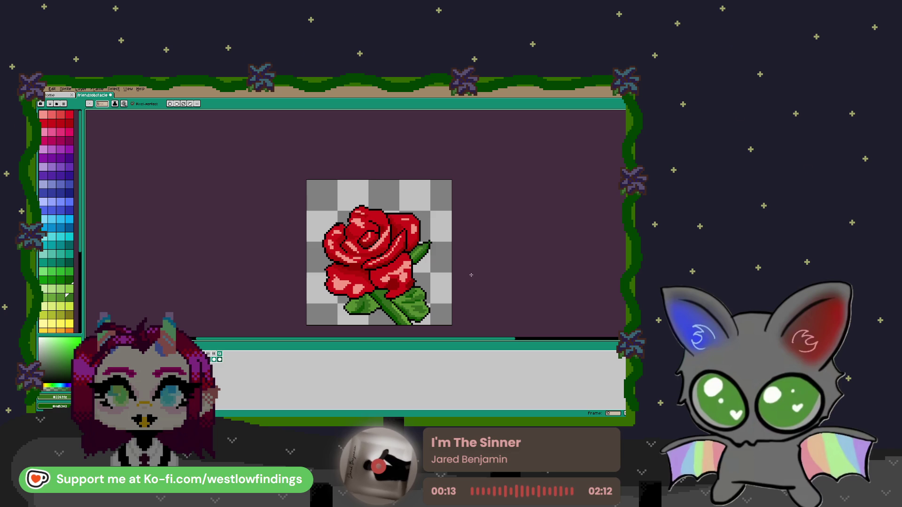
{"action": "left_click_drag", "start_coordinate": [410, 268], "coordinate": [403, 242]}
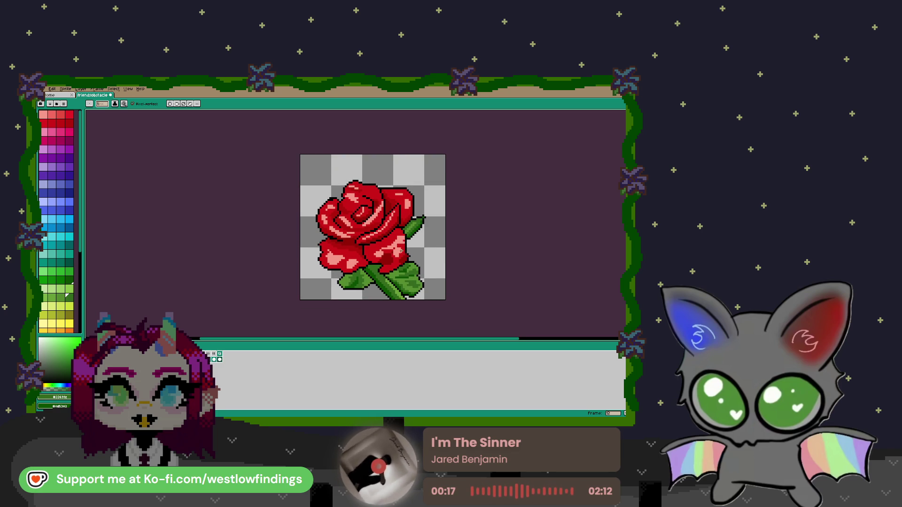
{"action": "scroll", "coordinate": [401, 254], "scroll_direction": "up", "scroll_amount": 1}
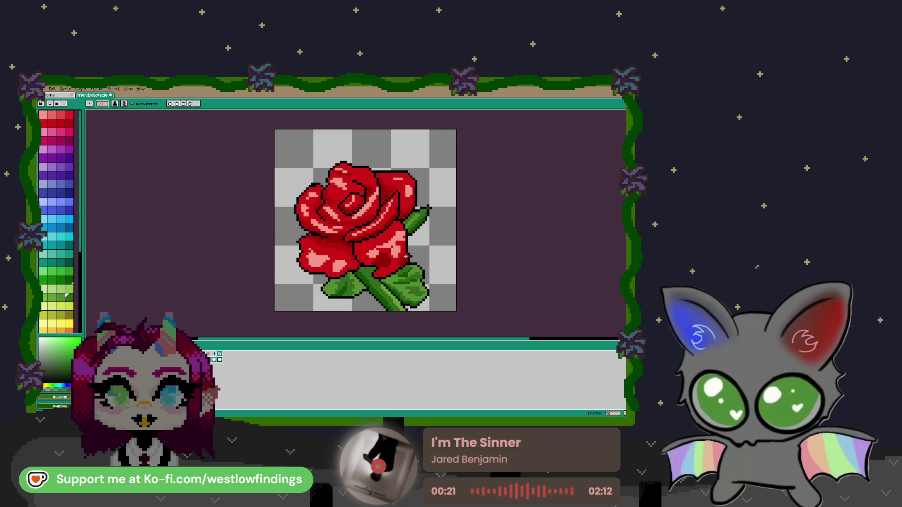
{"action": "scroll", "coordinate": [406, 256], "scroll_direction": "down", "scroll_amount": 2}
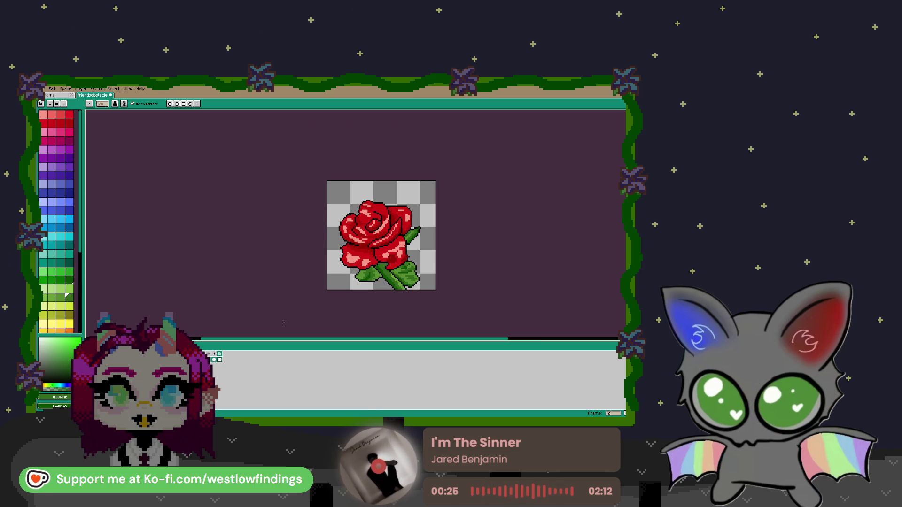
{"action": "left_click", "coordinate": [52, 89]}
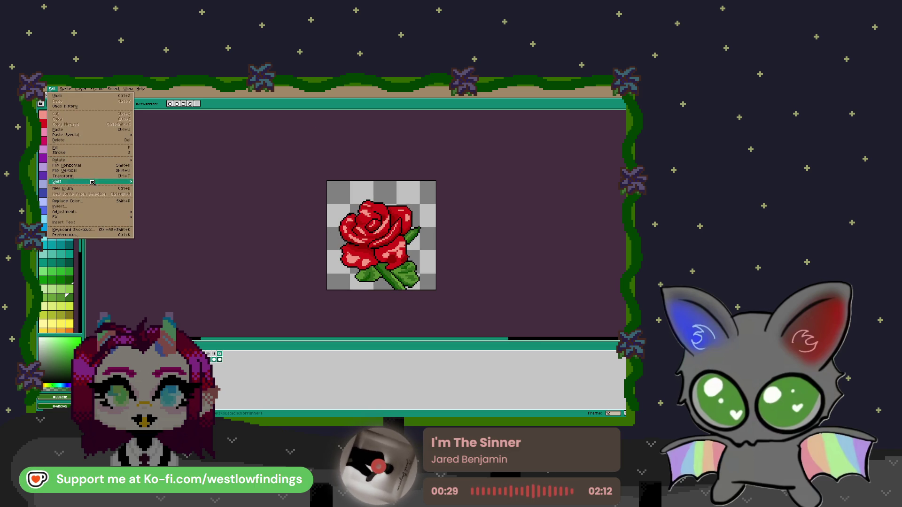
{"action": "left_click", "coordinate": [299, 235]}
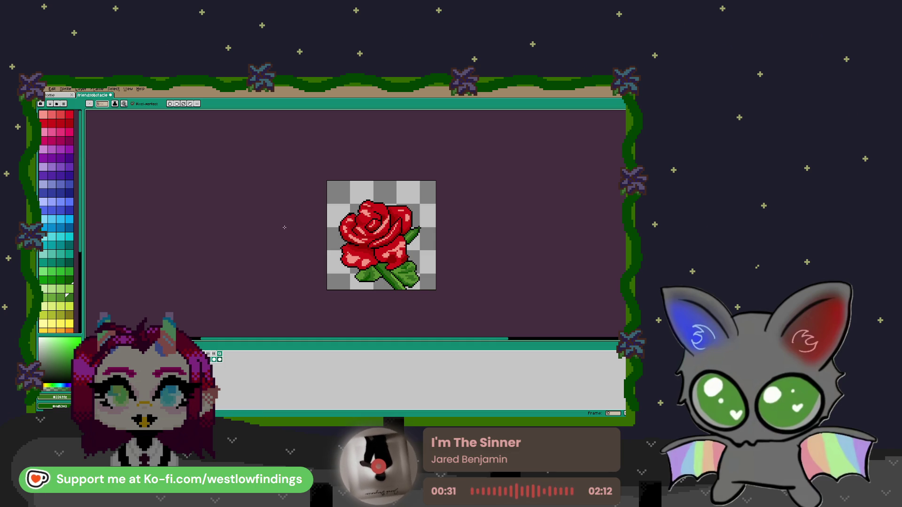